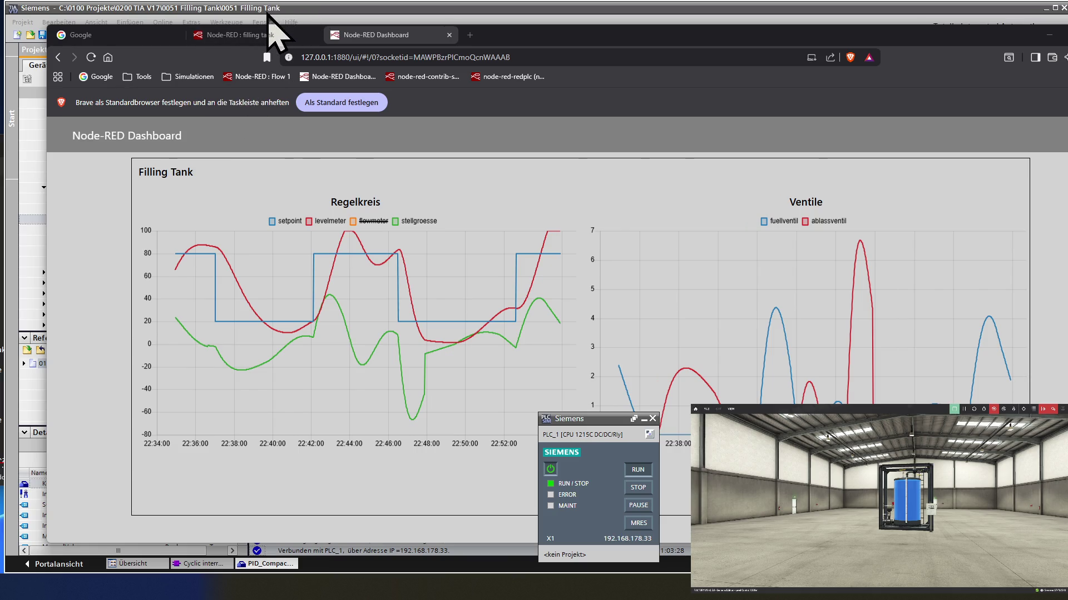
Step: Bring TIA Portal forward and show PID_Compact_1's function-oriented settings view
click(275, 8)
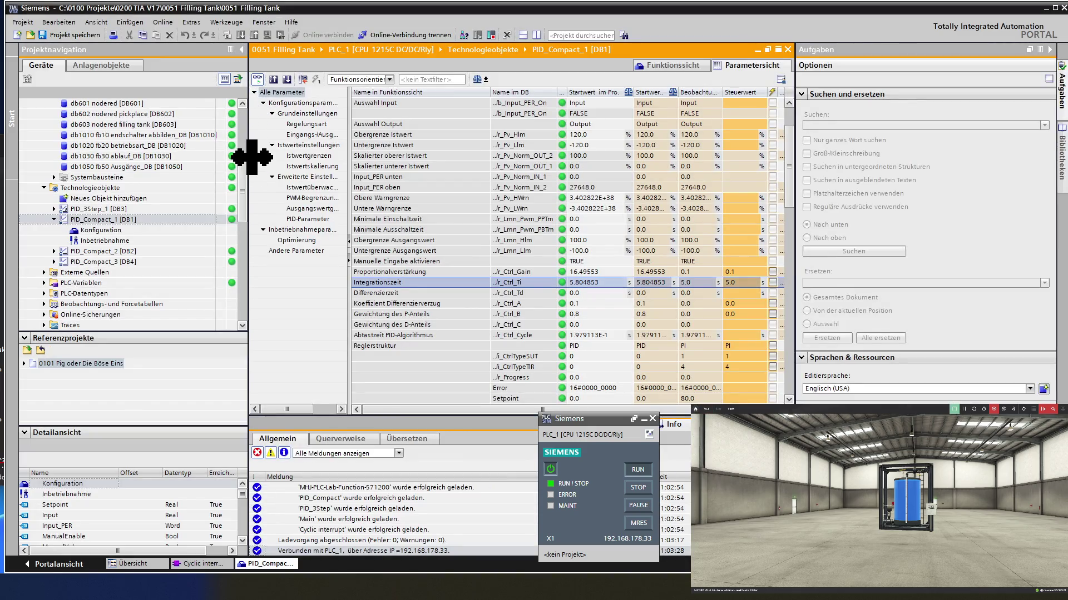
click(673, 65)
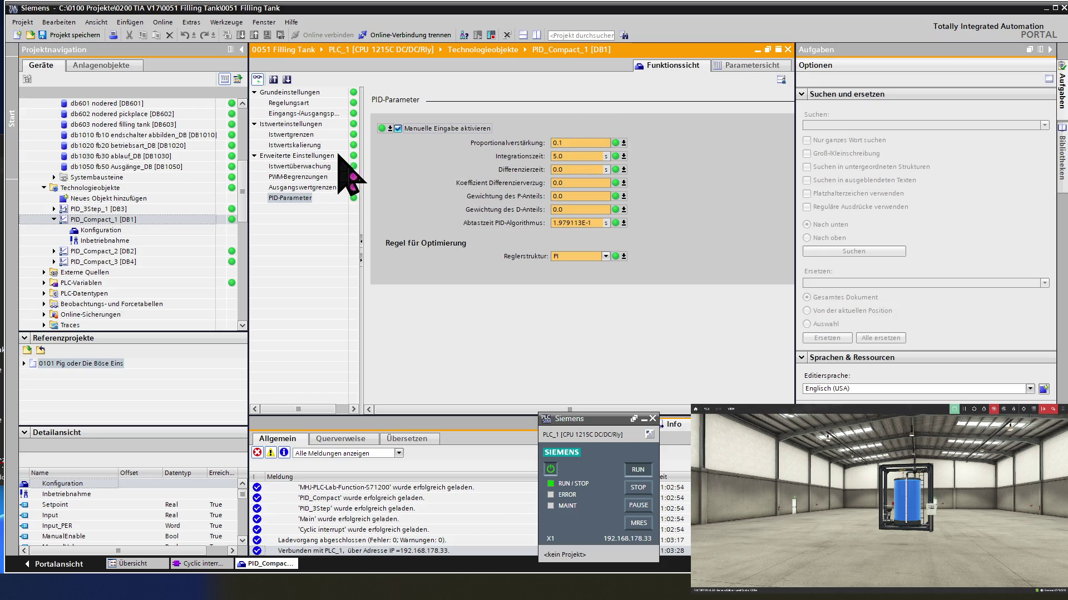
click(317, 114)
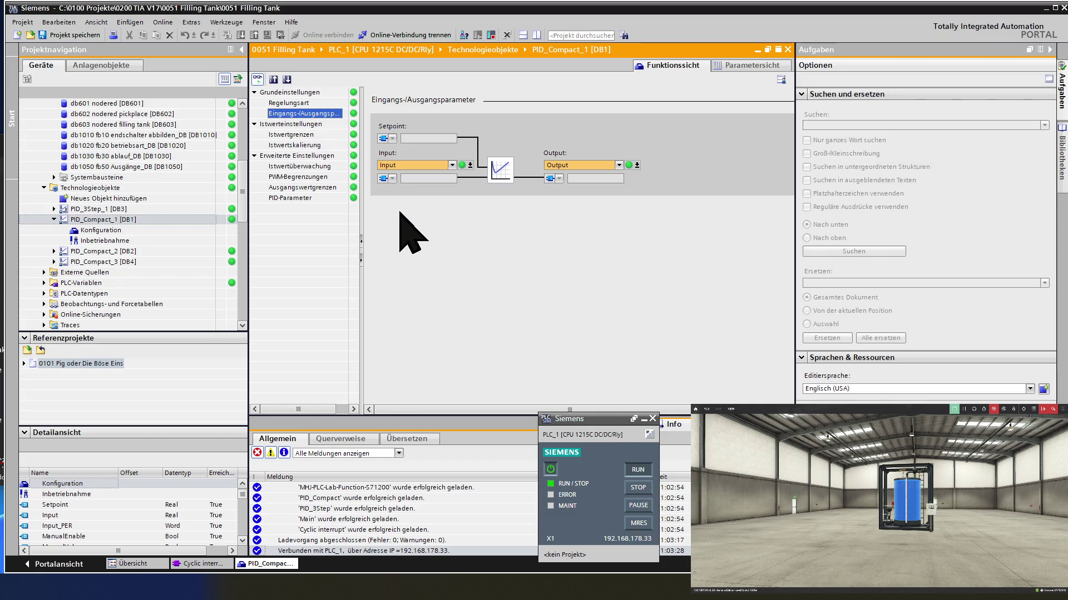
click(295, 102)
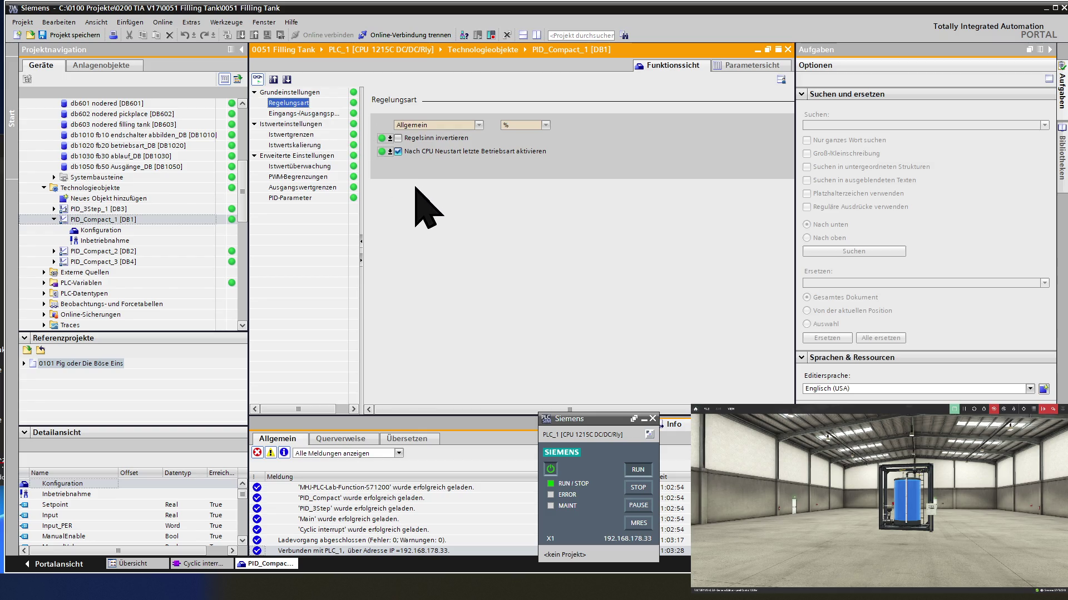
click(305, 113)
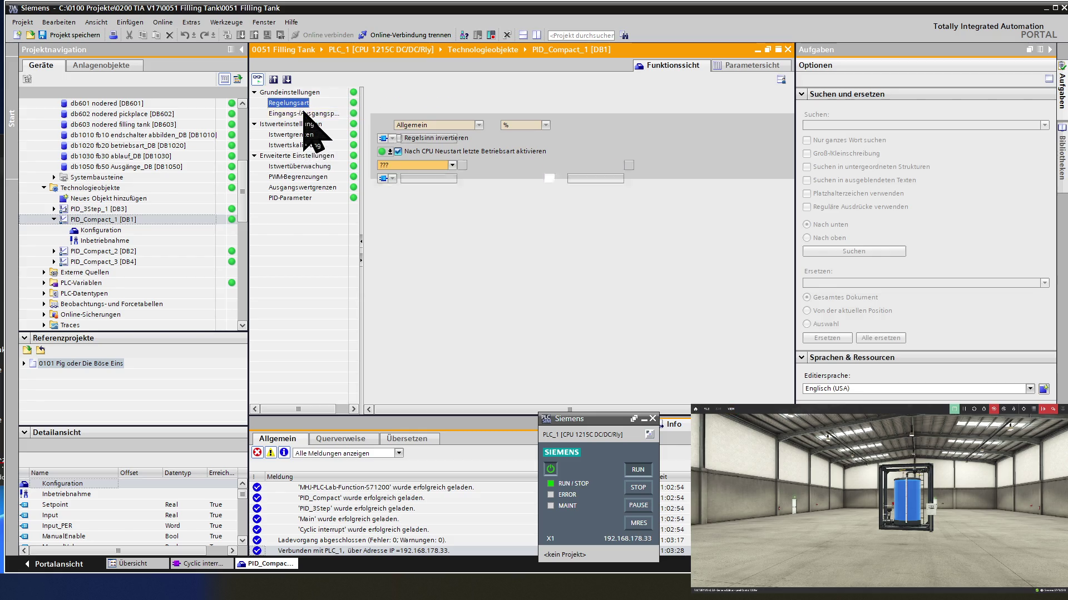
click(304, 200)
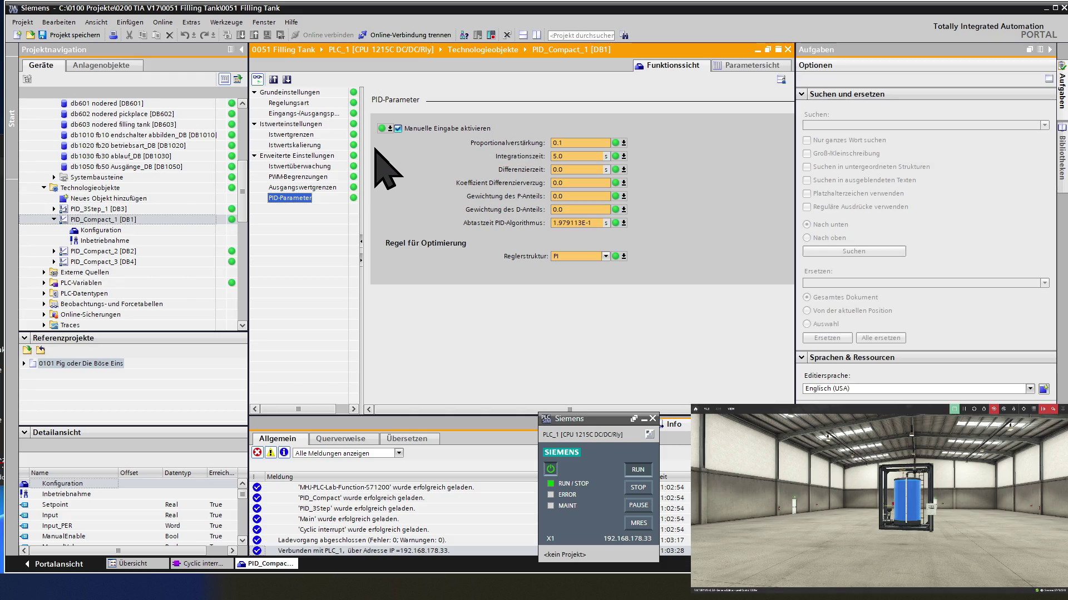
Step: Close the PID_Compact_1 editor and start commissioning from its block in OB30 network 15
click(788, 51)
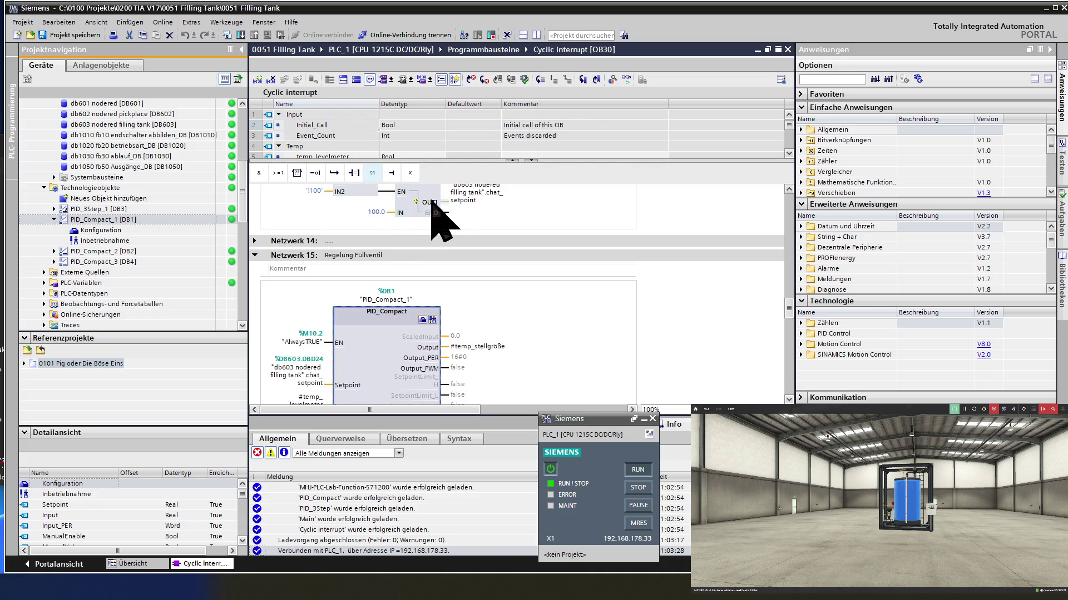
scroll(421, 227, up, 2)
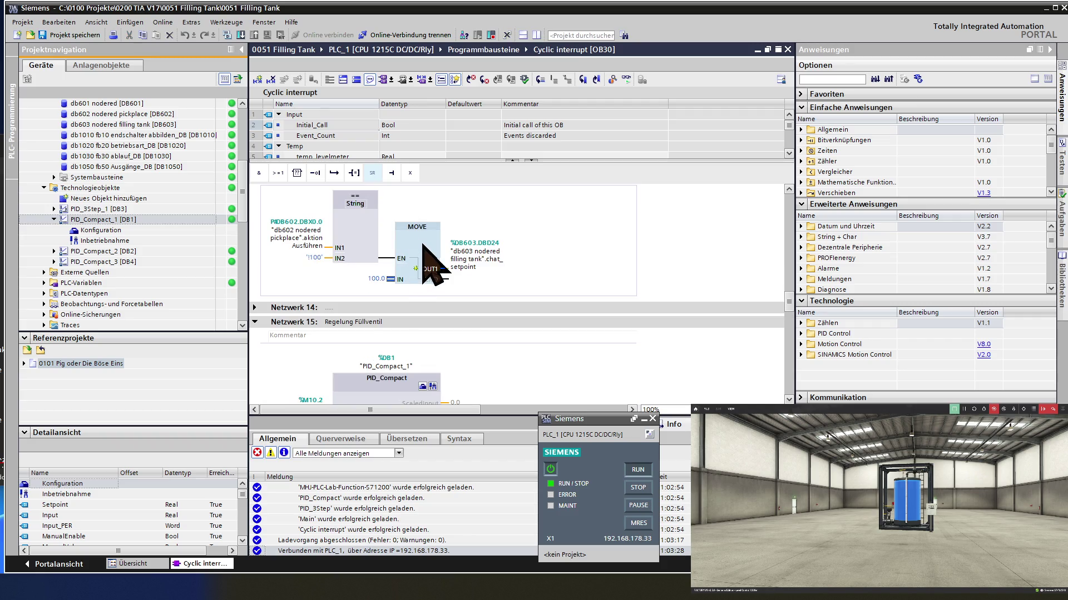
scroll(426, 251, down, 4)
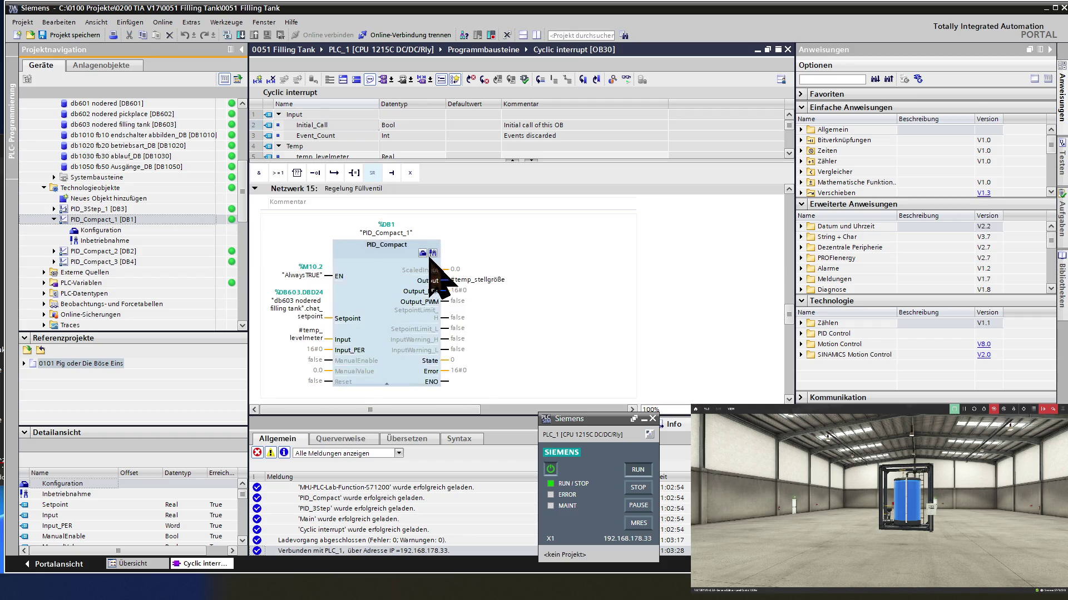
click(432, 254)
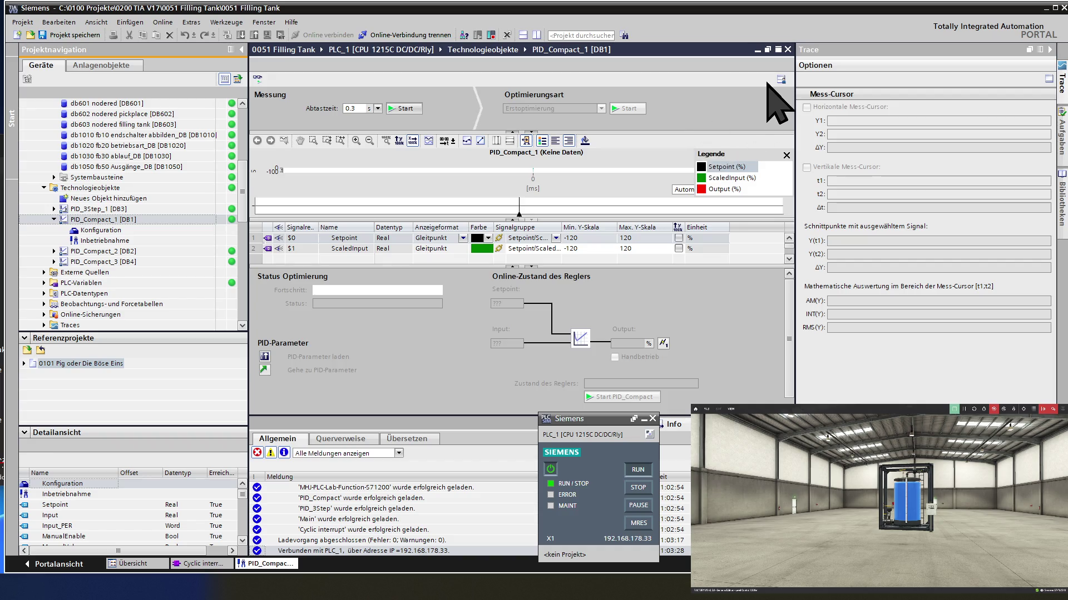
Step: Close the PID_Compact_1 commissioning editor, returning to Cyclic interrupt [OB30]
click(787, 49)
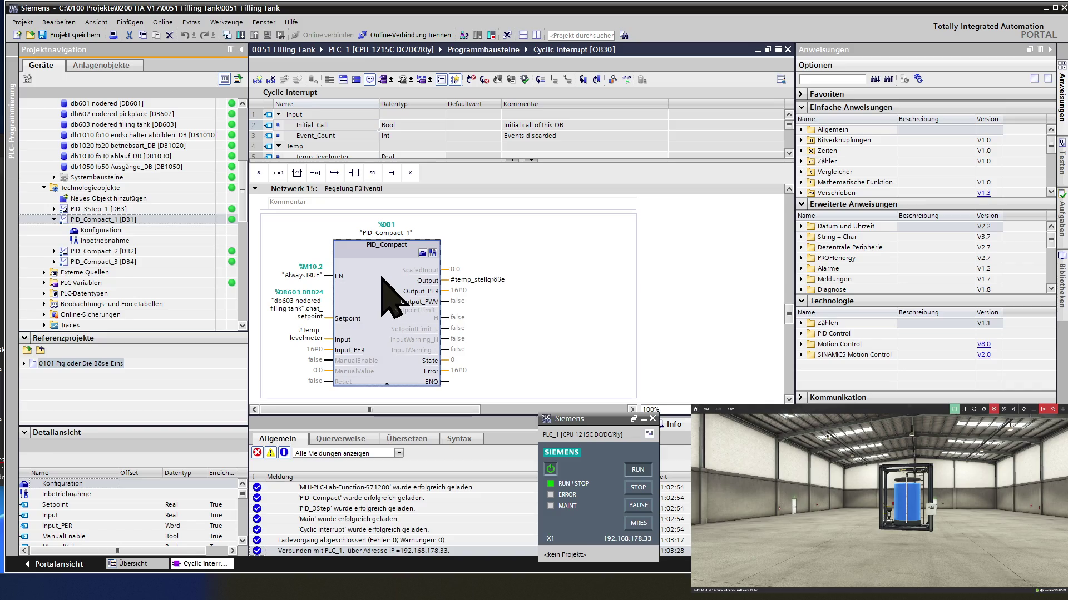
Step: Show the information-system help for the selected PID_Compact V1 block via F1
key(F1)
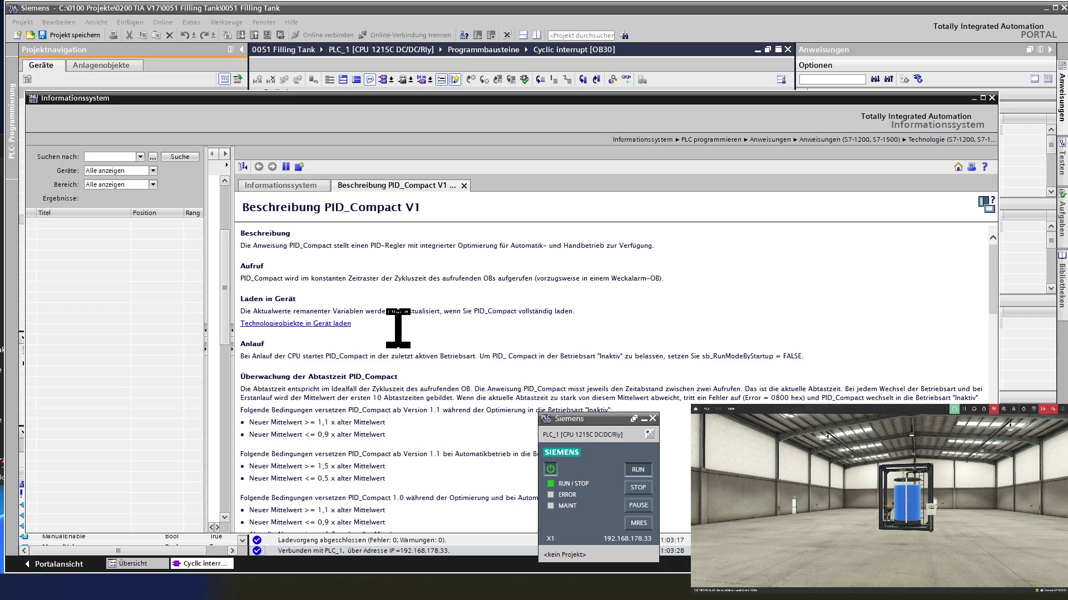
scroll(398, 328, down, 1)
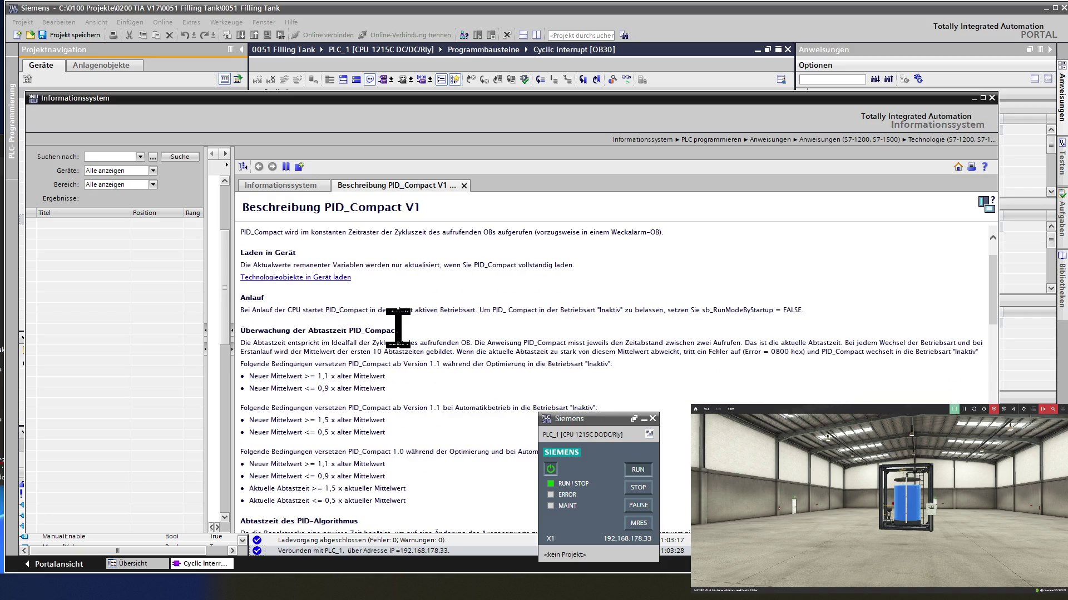
scroll(398, 328, down, 1)
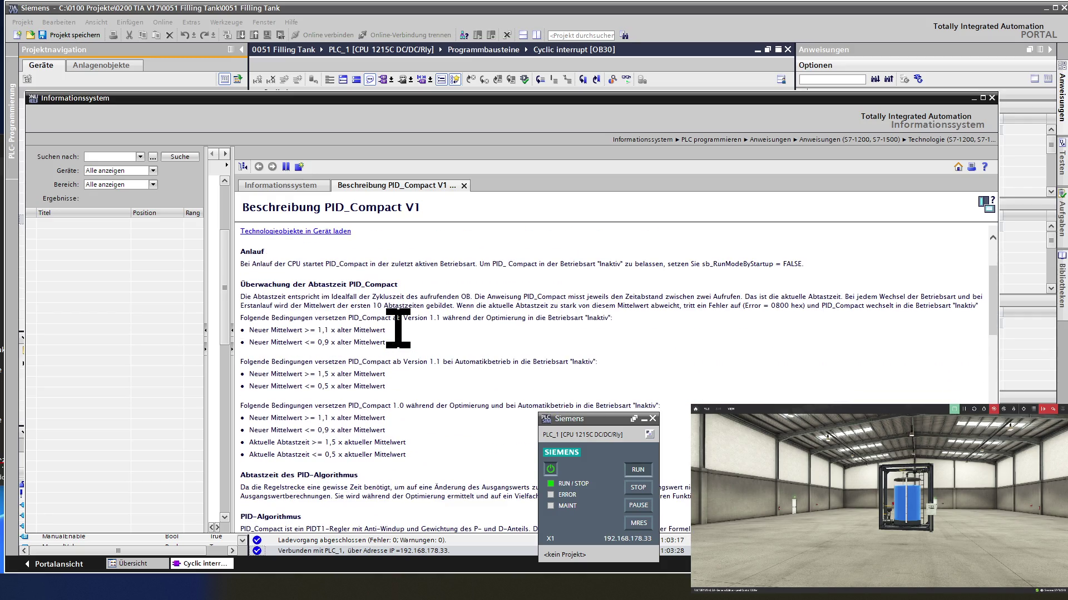
scroll(398, 328, down, 1)
scroll(398, 328, down, 2)
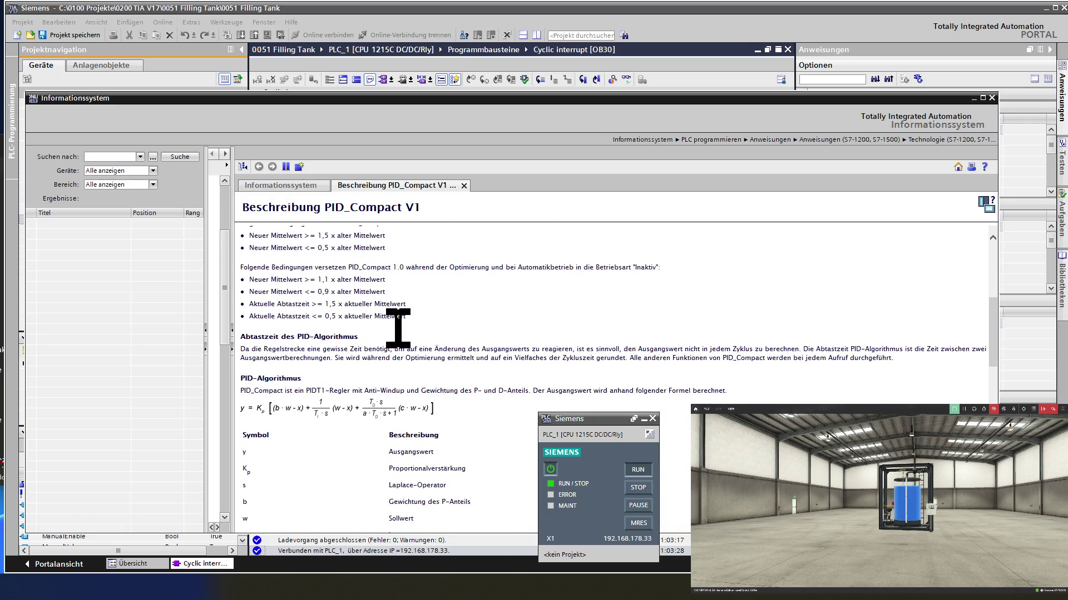
scroll(398, 329, down, 1)
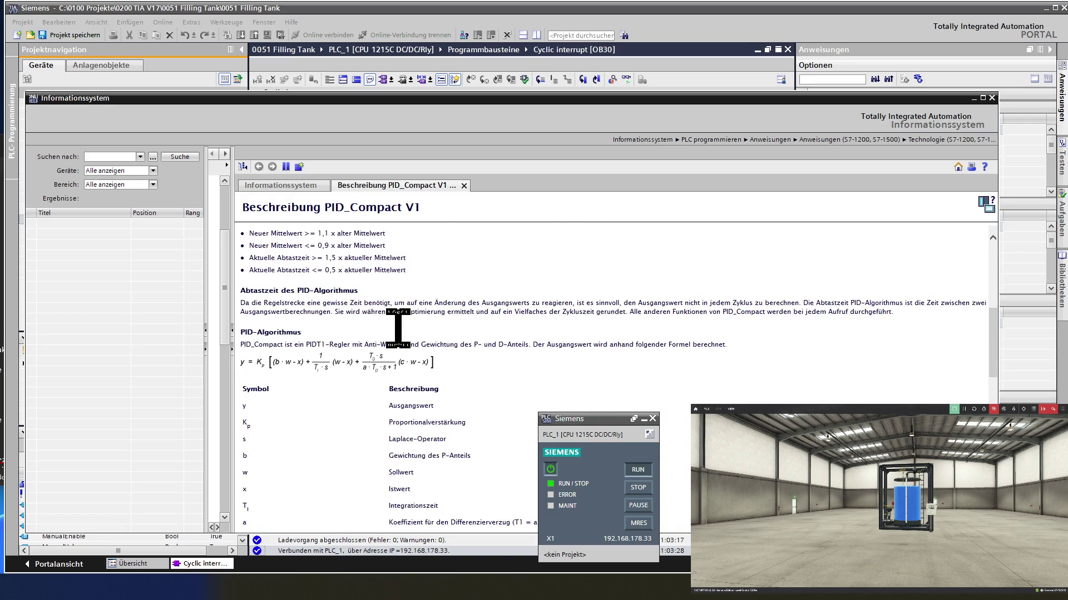
scroll(398, 328, up, 1)
scroll(398, 328, up, 2)
scroll(398, 328, up, 2)
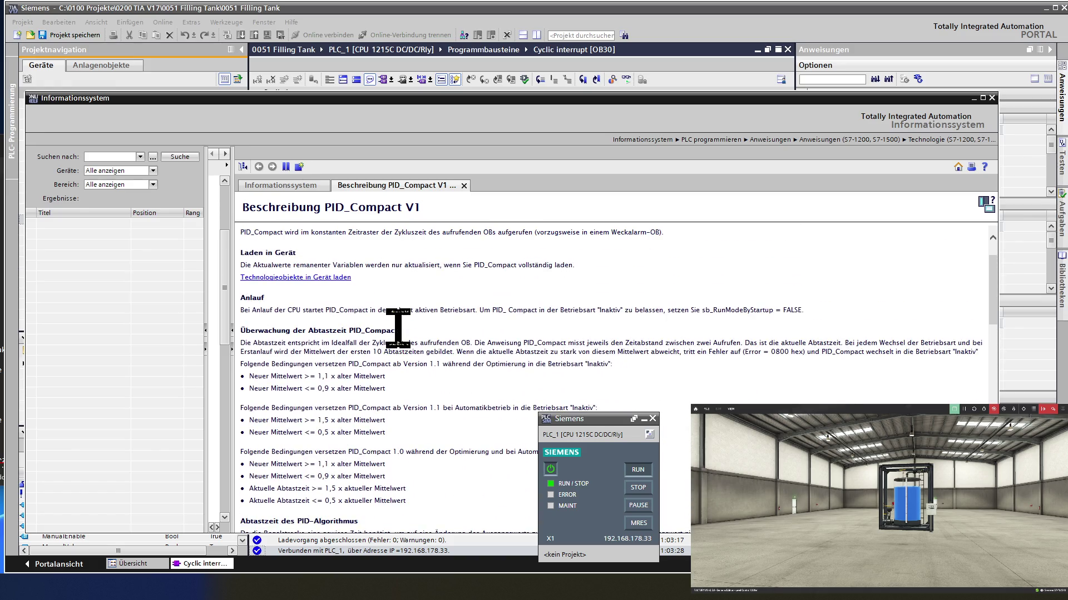
scroll(398, 328, up, 1)
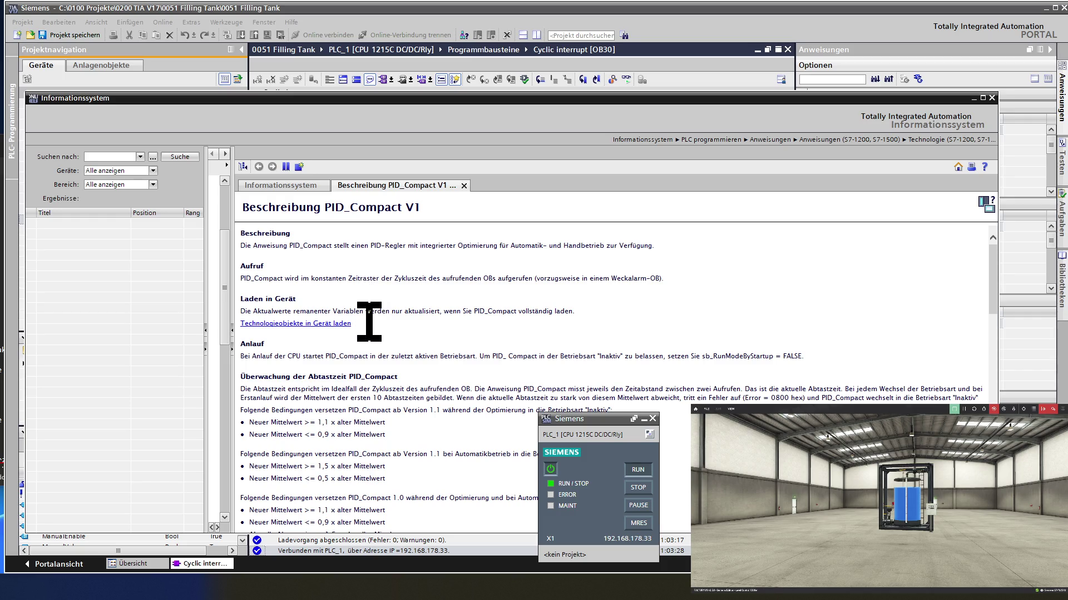
scroll(367, 350, down, 1)
scroll(366, 349, down, 1)
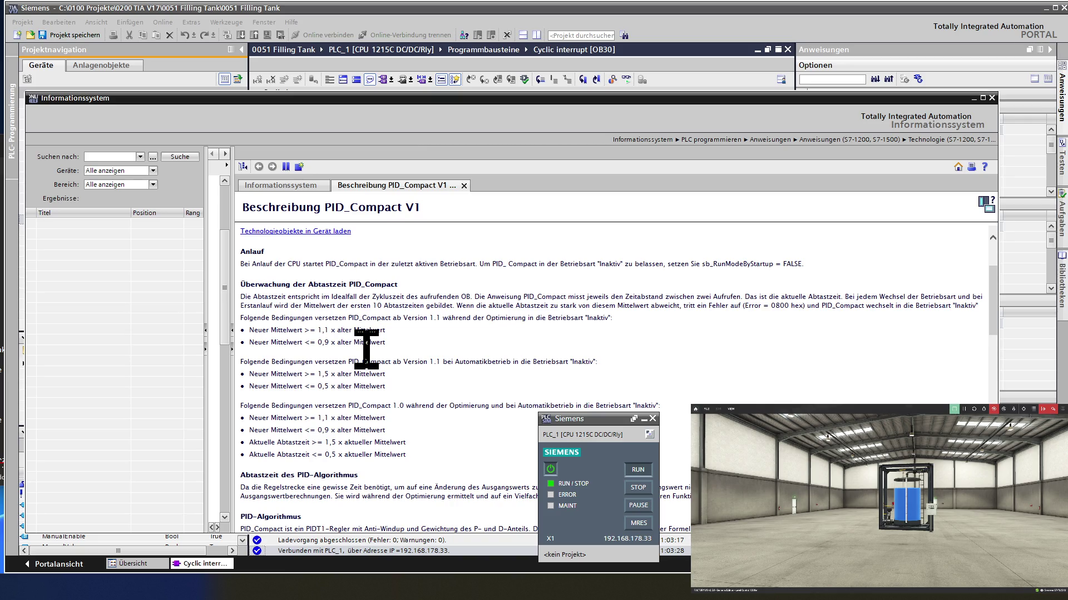
scroll(366, 348, down, 1)
scroll(366, 349, down, 2)
scroll(366, 348, down, 1)
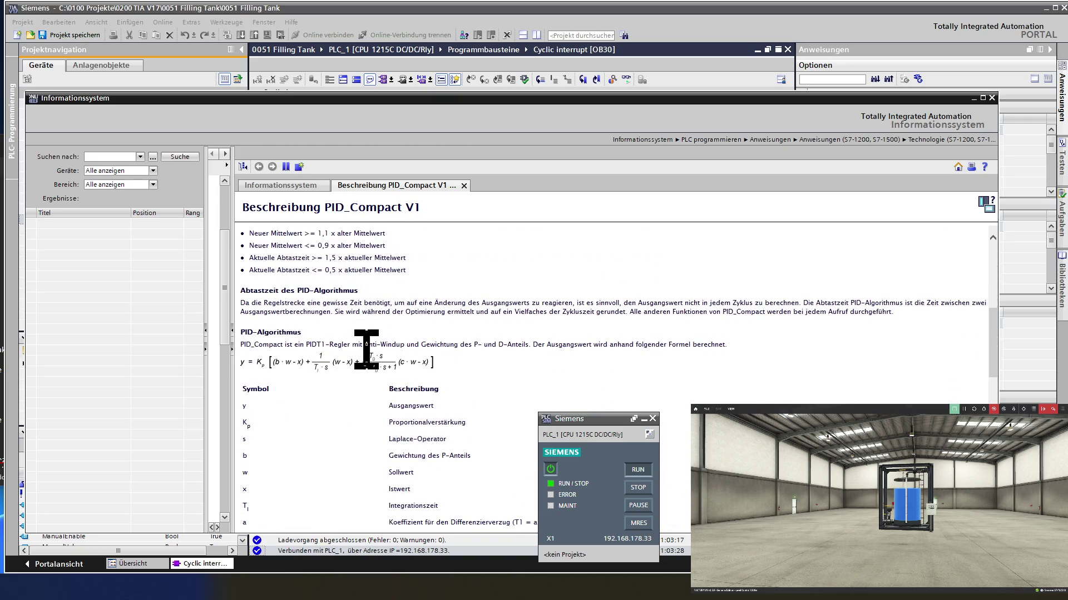
scroll(366, 349, down, 1)
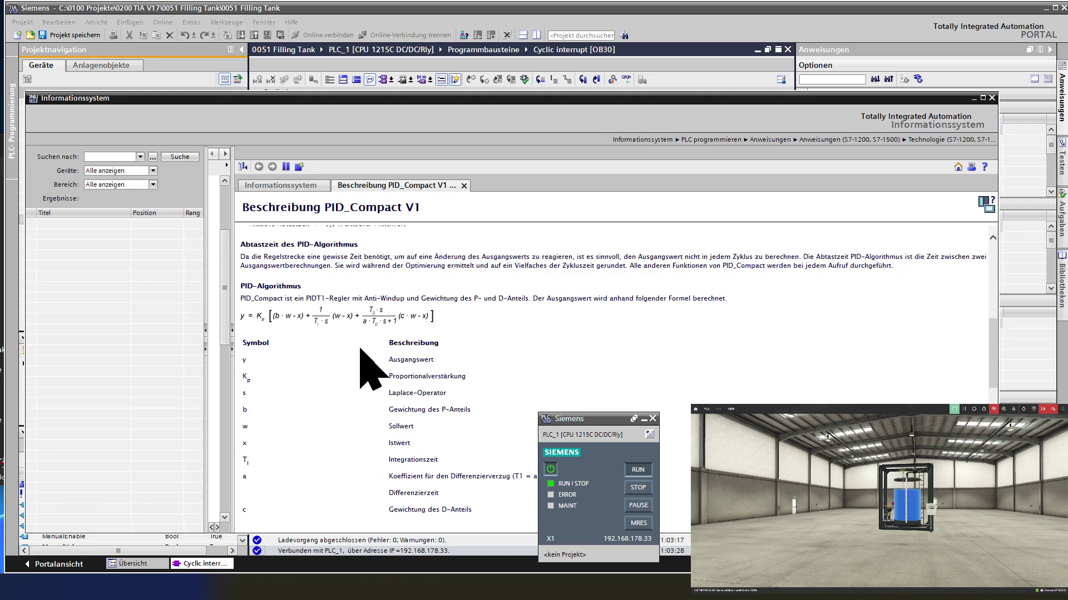
scroll(365, 367, down, 1)
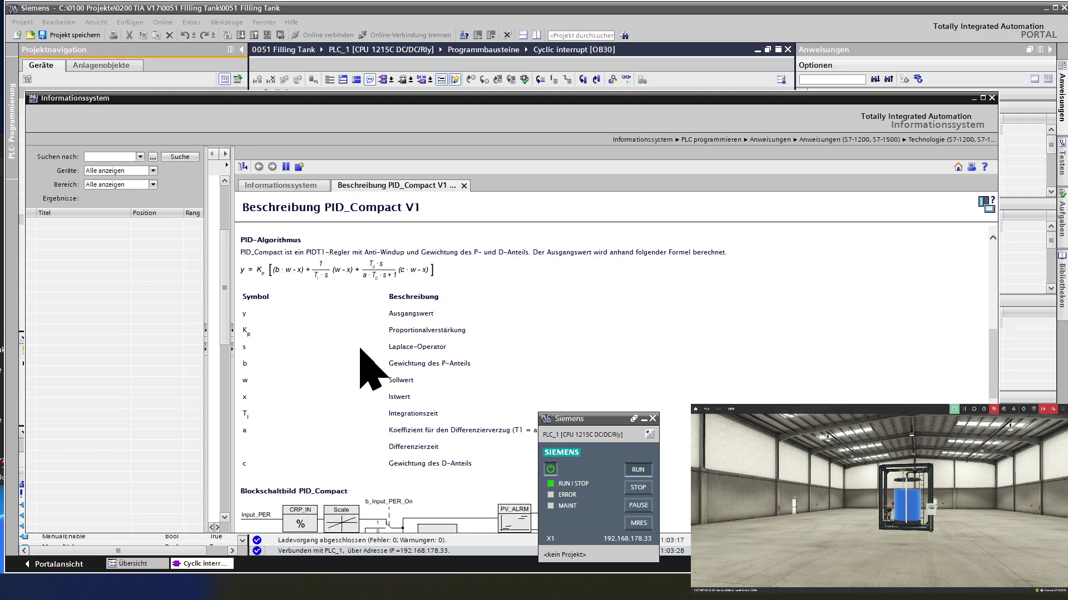
scroll(365, 367, down, 2)
scroll(365, 367, down, 2)
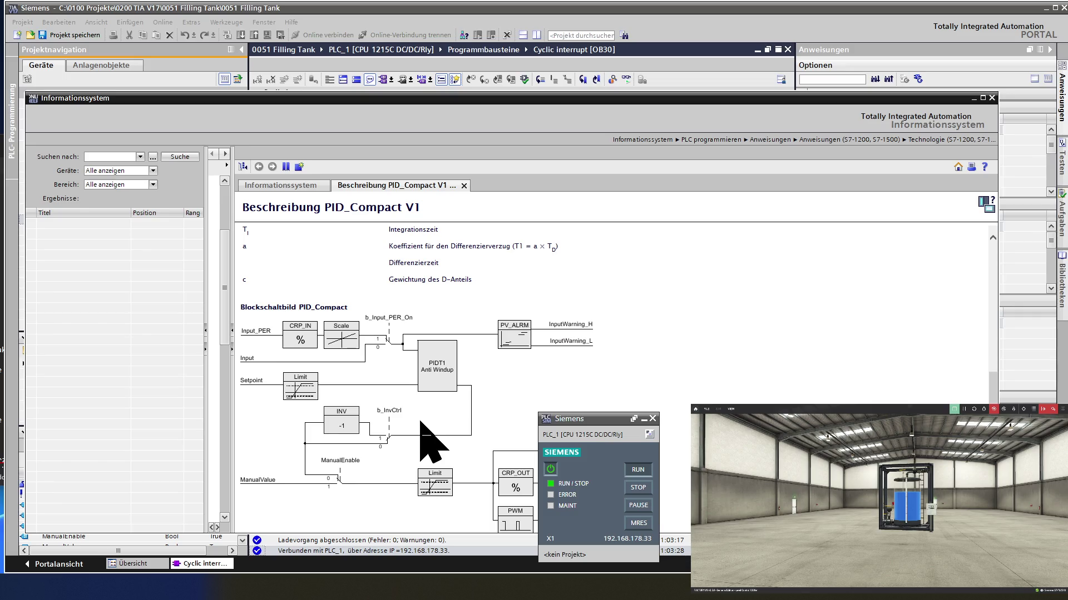
scroll(421, 423, down, 2)
scroll(421, 423, down, 2)
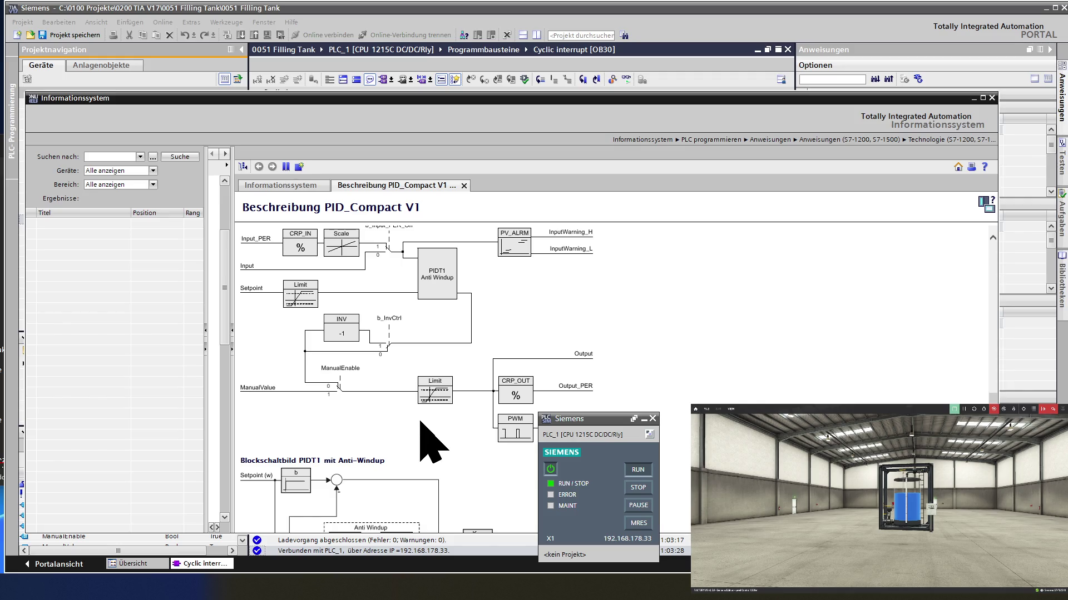
scroll(421, 442, up, 2)
scroll(421, 442, up, 3)
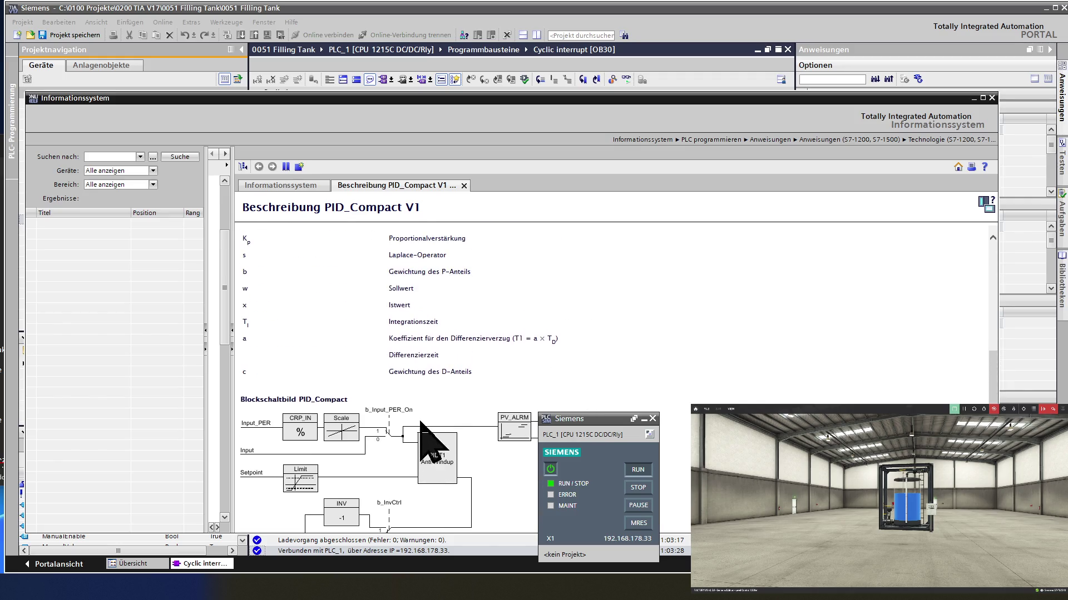
scroll(422, 443, up, 1)
scroll(421, 442, up, 1)
scroll(422, 442, up, 2)
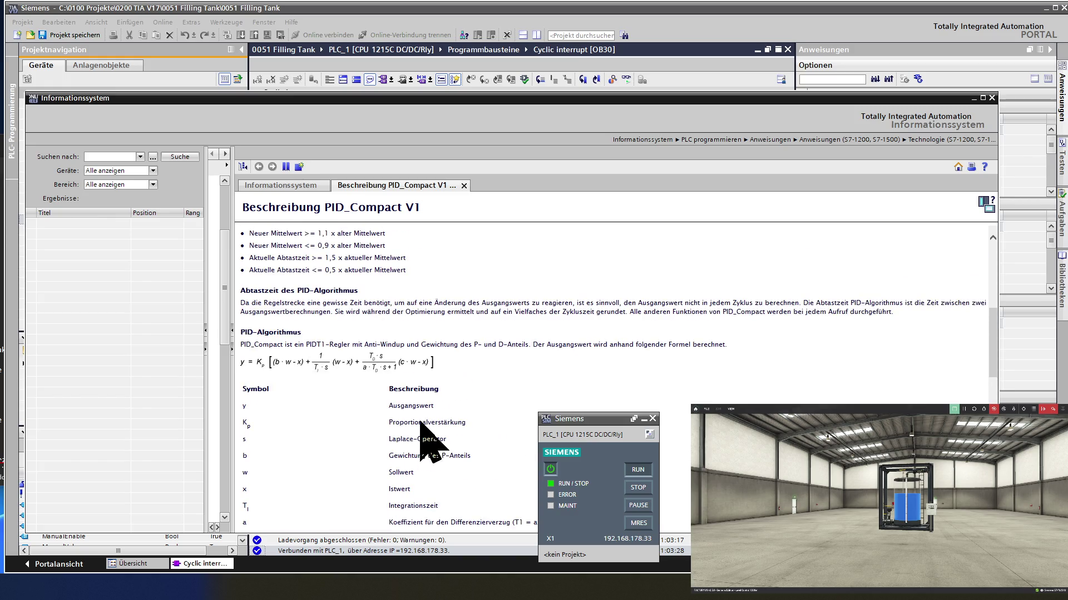
scroll(421, 443, up, 1)
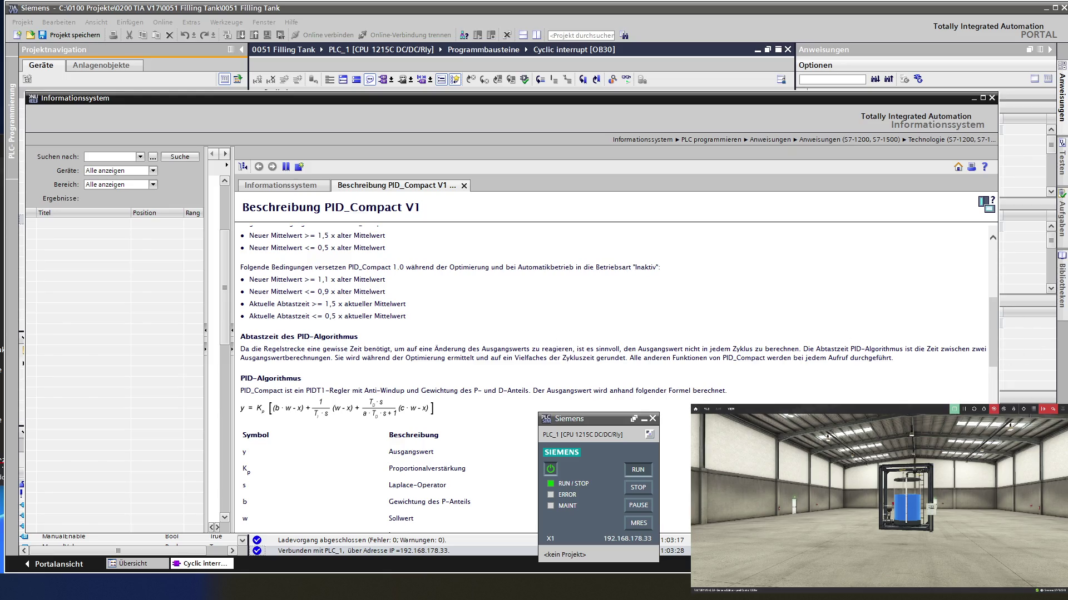
Step: Bring Factory IO forward, move the PID_Compact help aside and close it
key(alt+Tab)
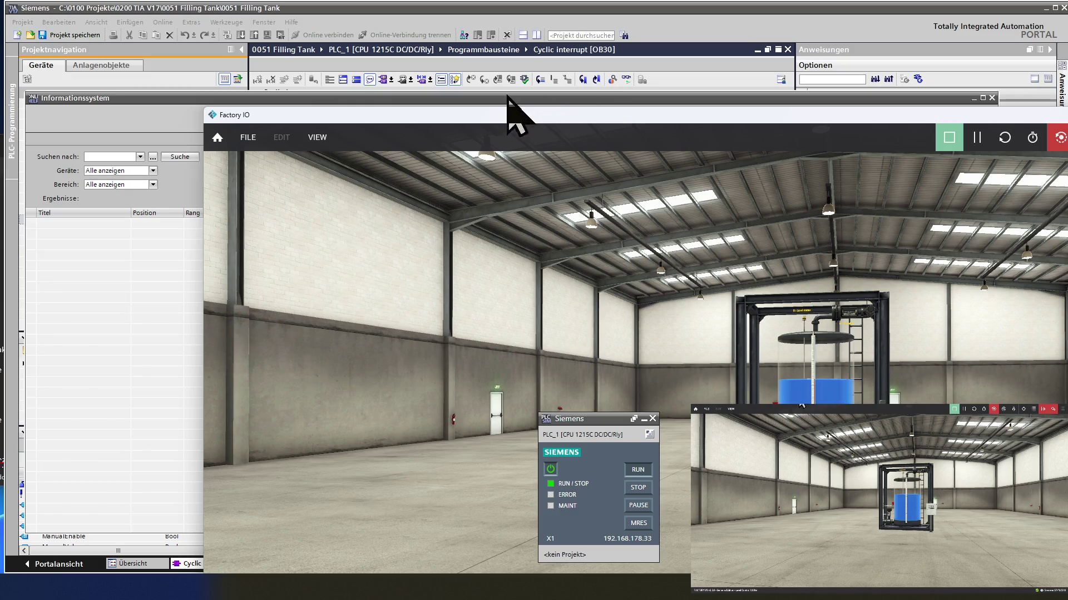
mouse_move(248, 98)
mouse_down()
mouse_move(223, 63)
mouse_move(267, 70)
mouse_up()
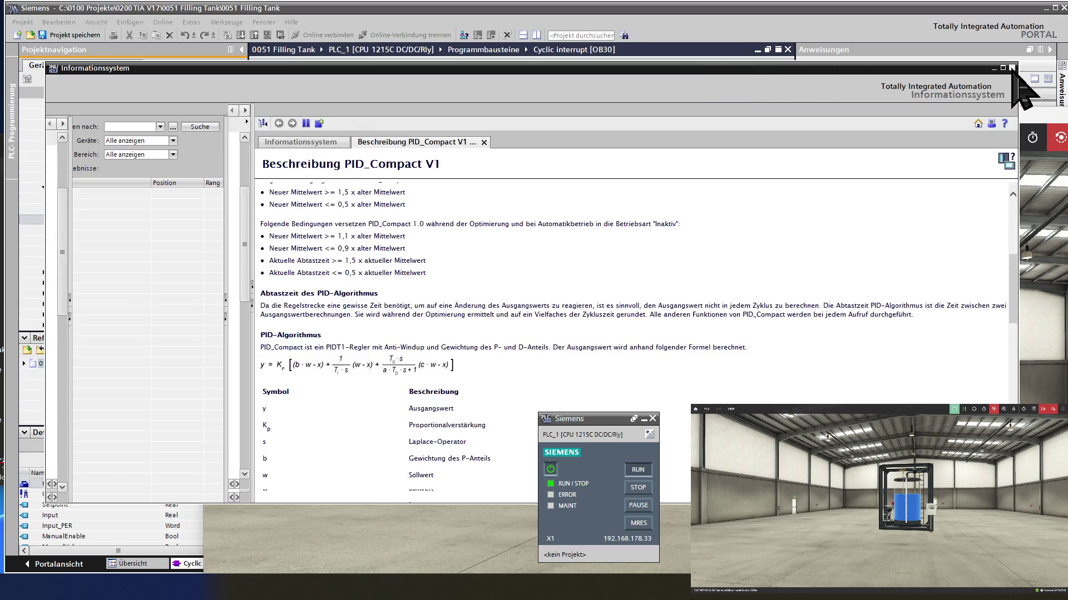
click(1011, 67)
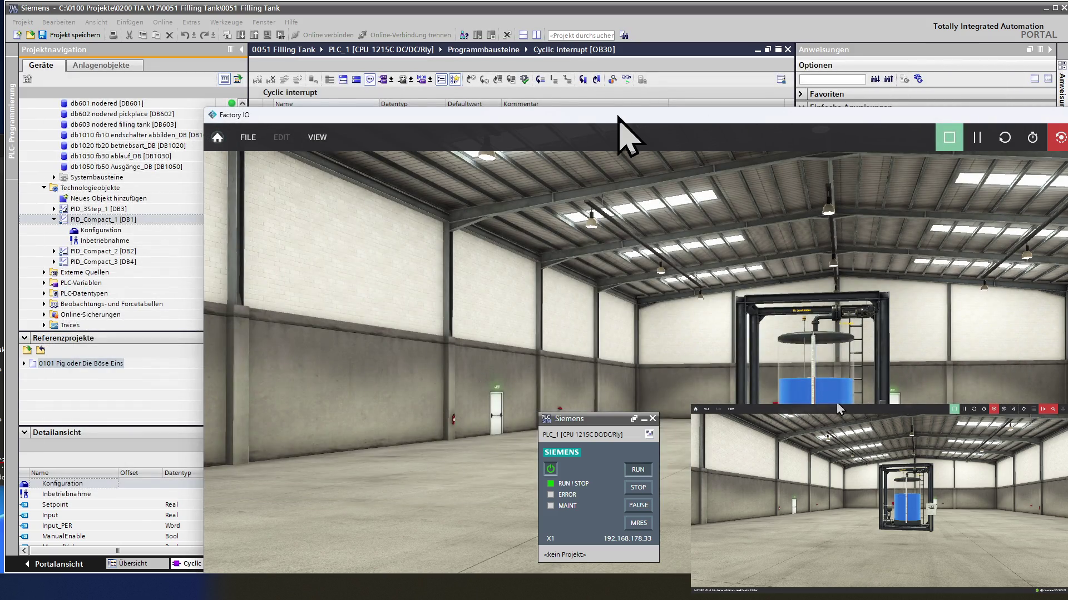
Step: Move the Factory IO window so the whole filling-tank scene and status line show
drag(464, 122, 276, 34)
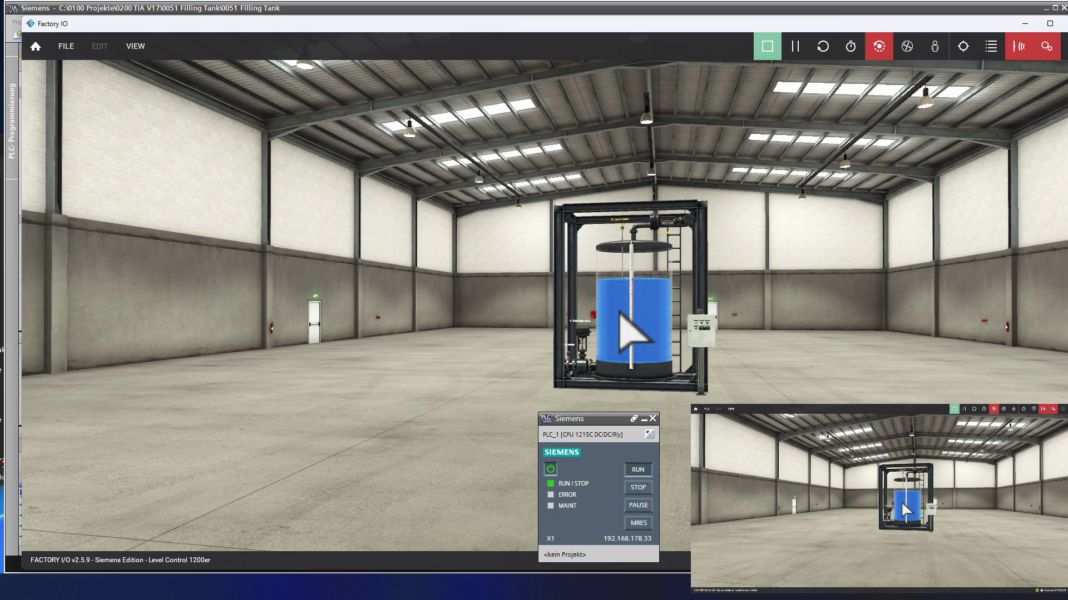
Step: Dock all sensor and actuator tags from the VIEW menu
click(138, 51)
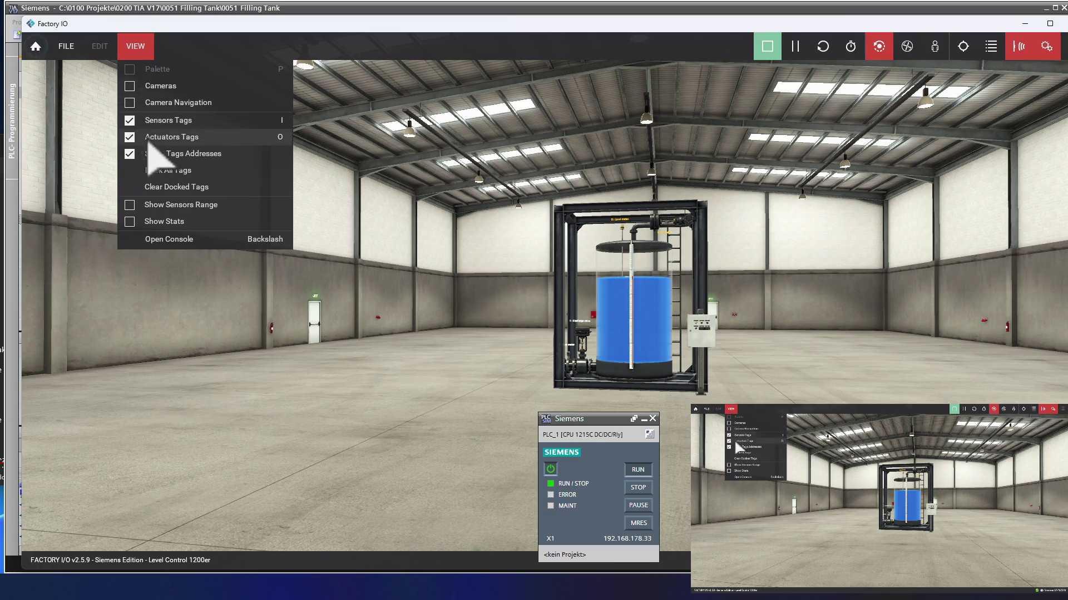
click(158, 171)
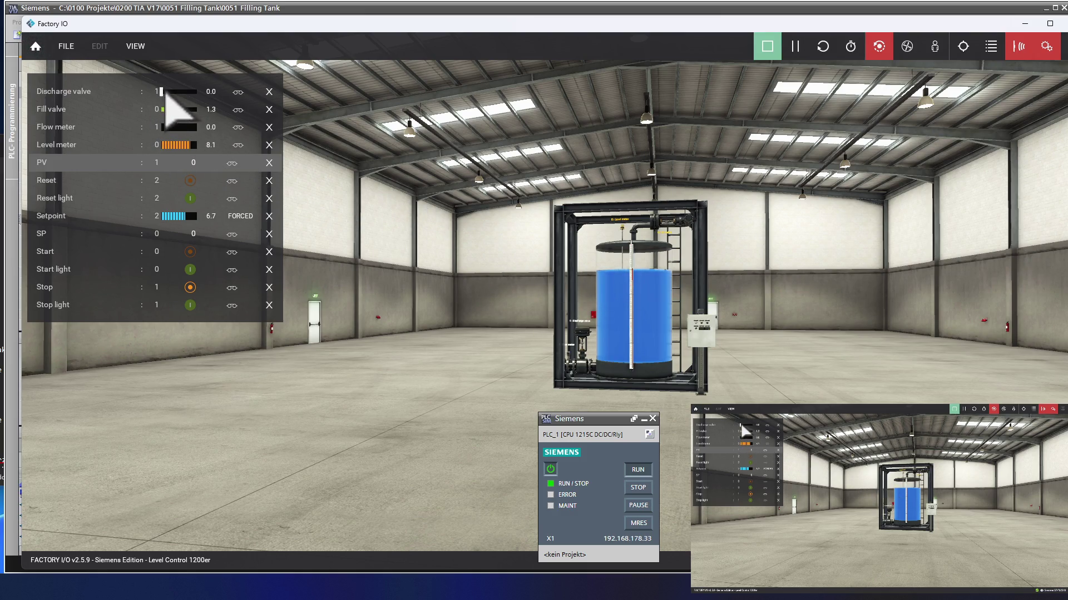
Step: Force the discharge valve to 10.0, back to 0.0, then to about 1.1
click(166, 93)
drag(172, 94, 201, 94)
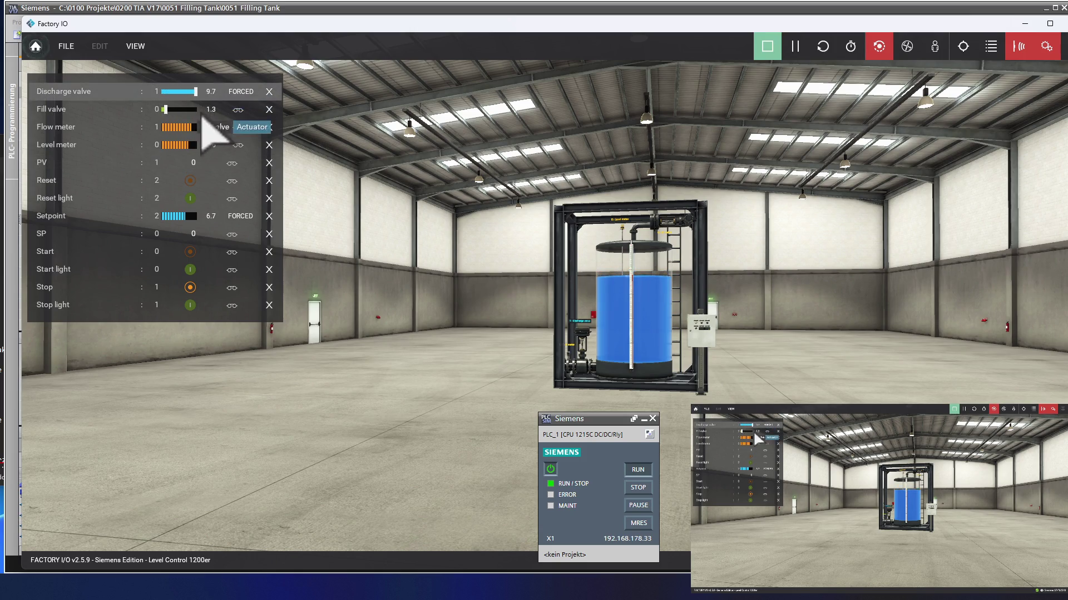
click(199, 94)
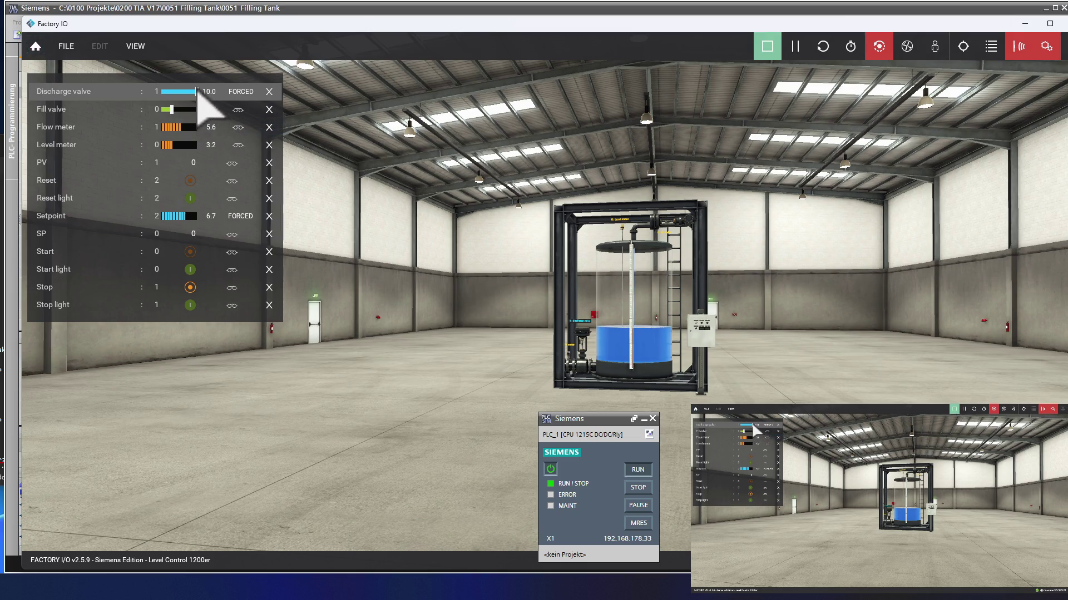
drag(197, 91, 161, 92)
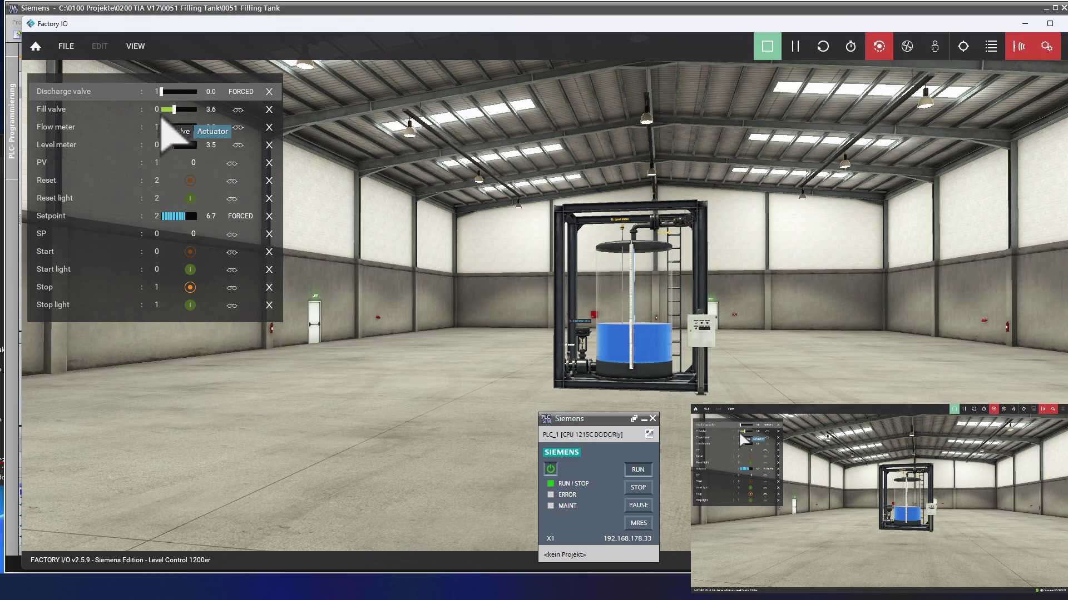
drag(160, 91, 165, 91)
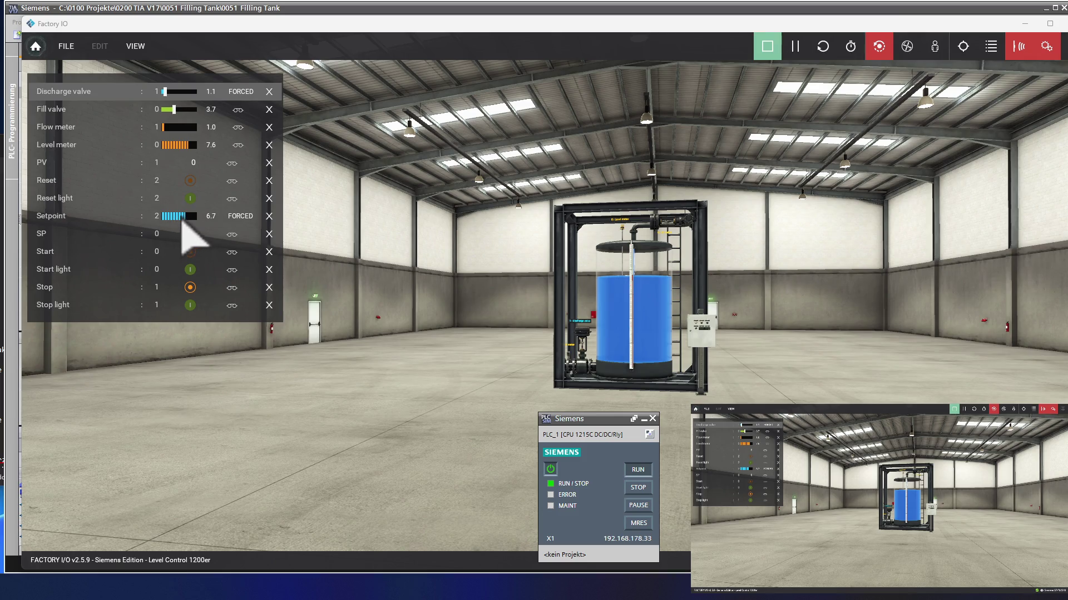
Step: Force the setpoint to 0.0, shut the discharge valve and release its force
drag(191, 223, 159, 224)
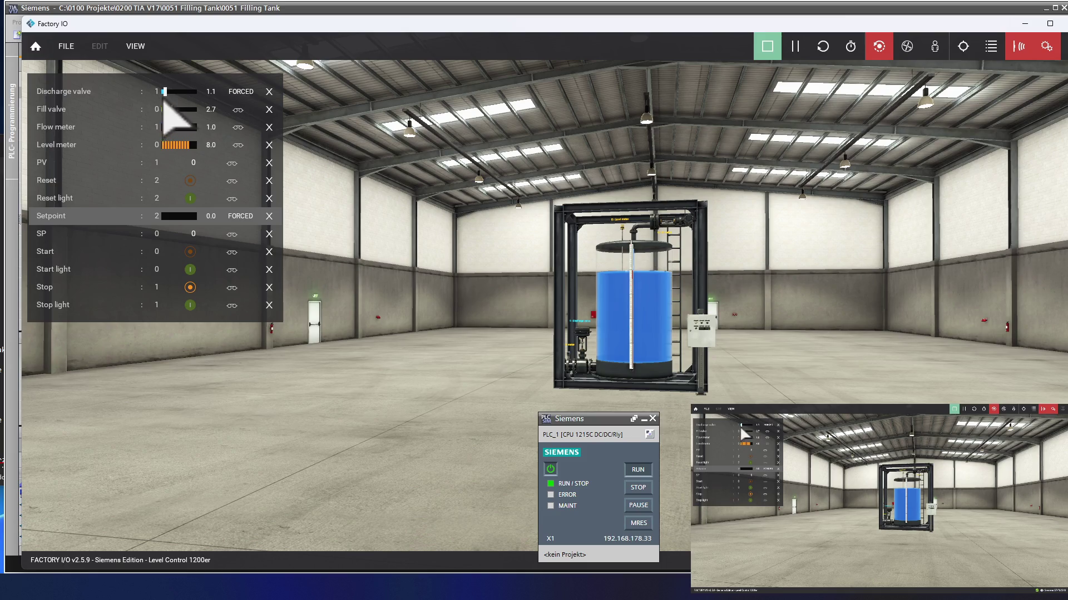
drag(164, 92, 161, 90)
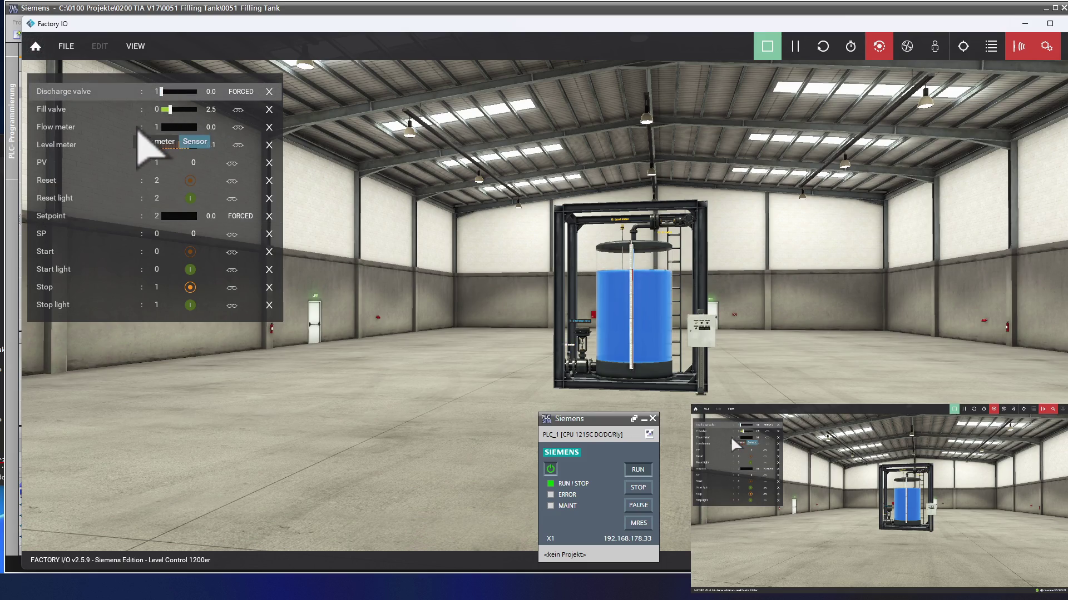
click(249, 92)
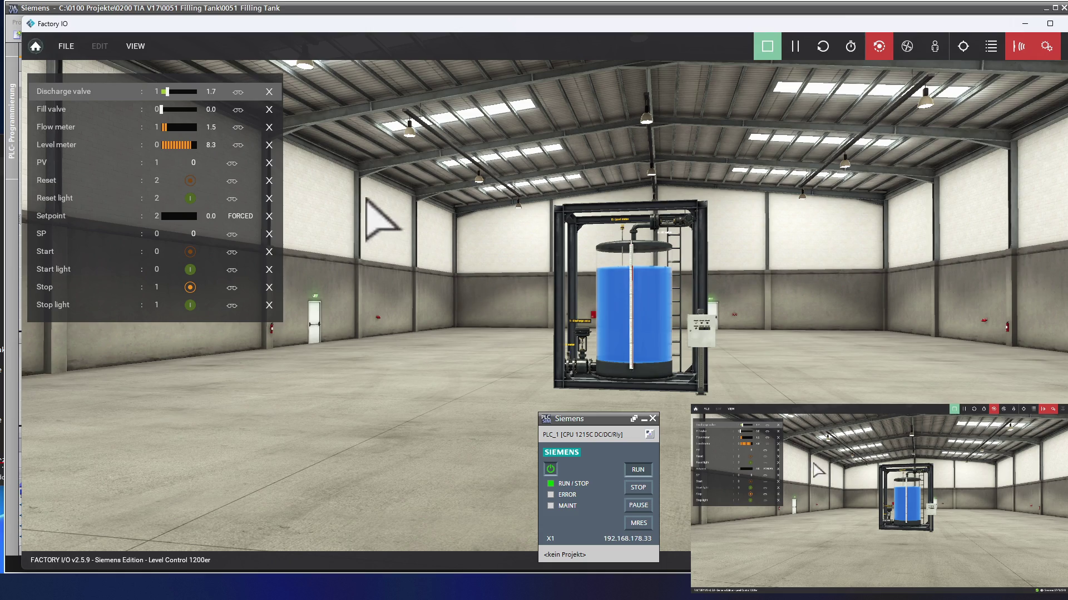
Step: Go to FILE > Open and list the built-in example scenes
click(66, 46)
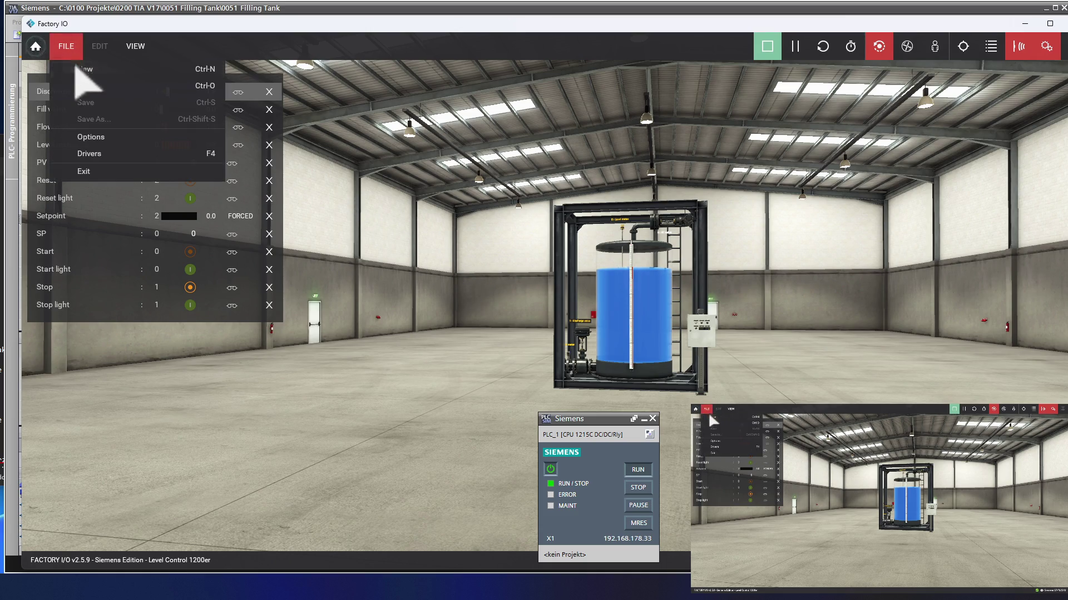
click(100, 87)
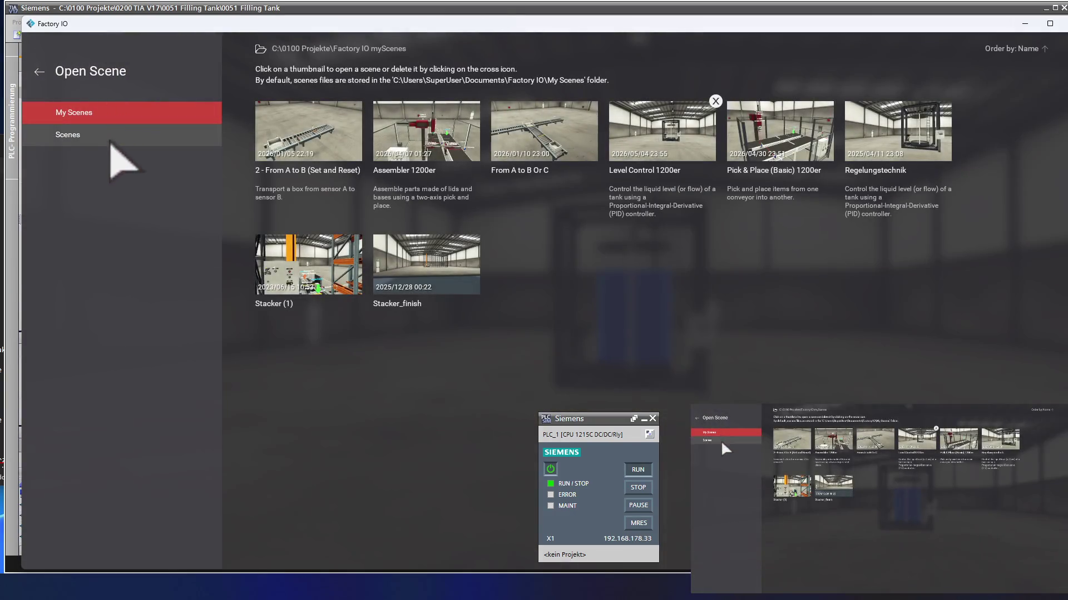
click(102, 138)
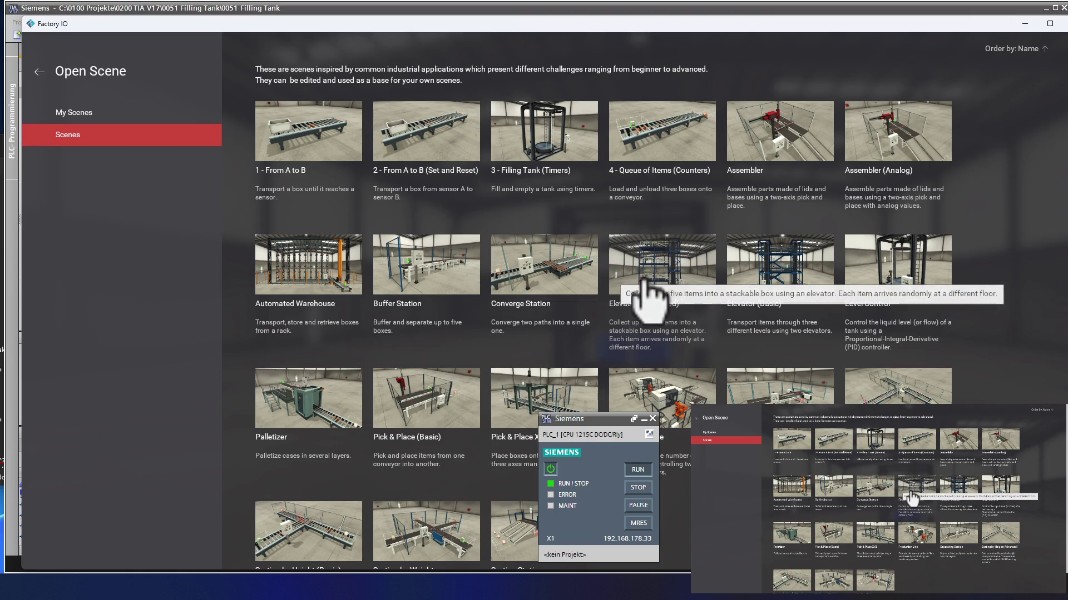
mouse_move(662, 265)
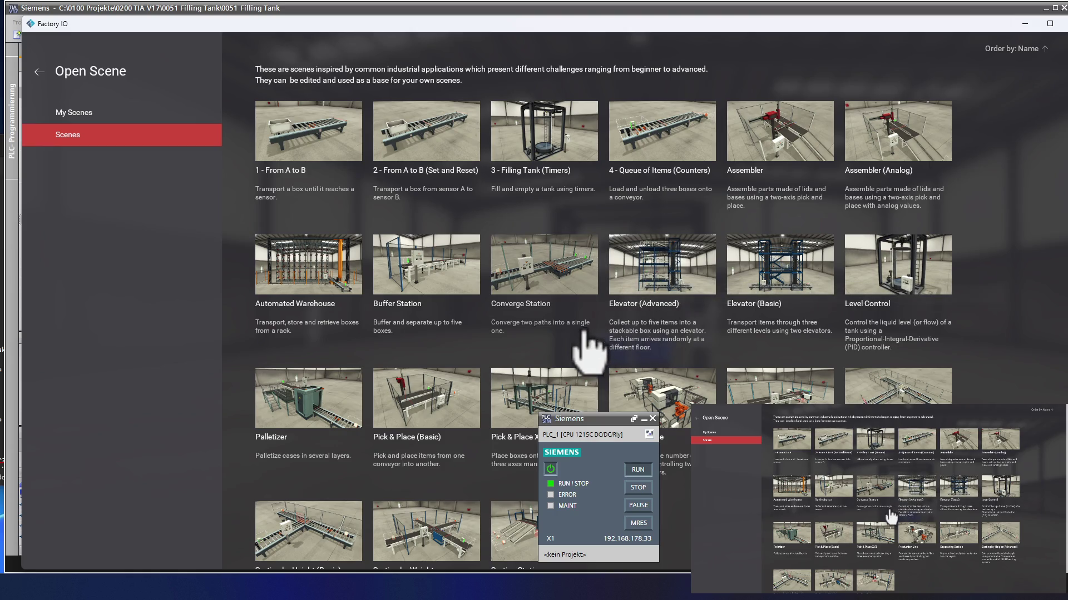
scroll(570, 310, down, 1)
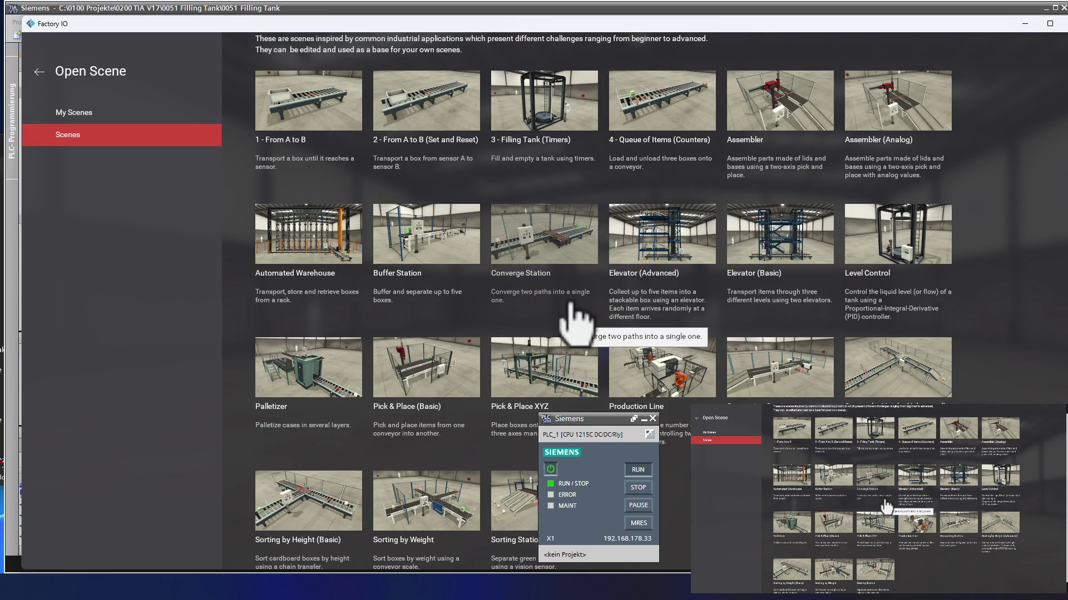
mouse_move(572, 315)
scroll(596, 297, up, 1)
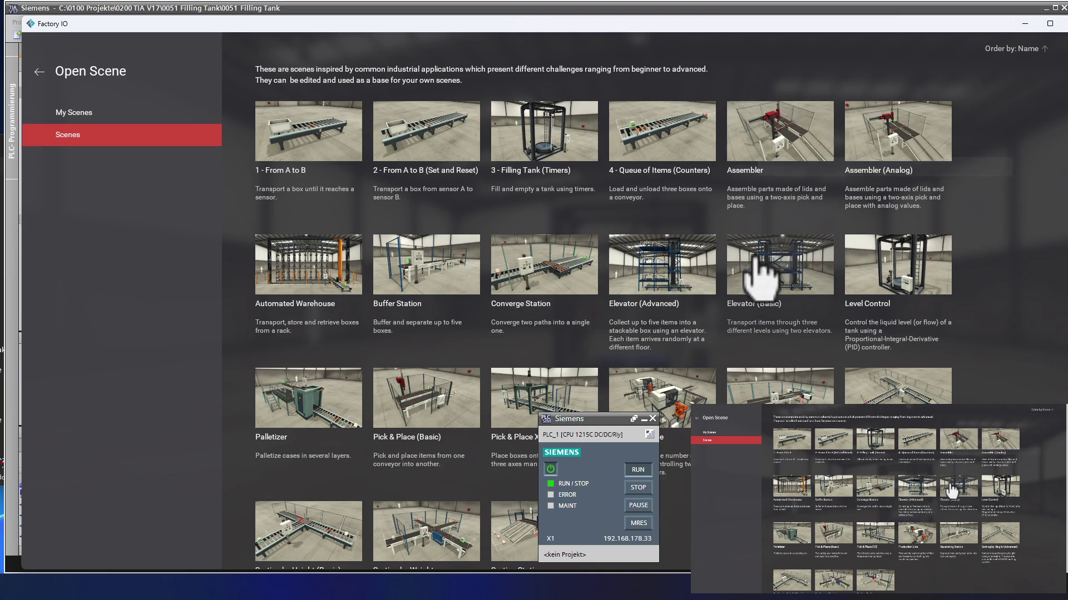
scroll(755, 280, down, 1)
mouse_move(755, 273)
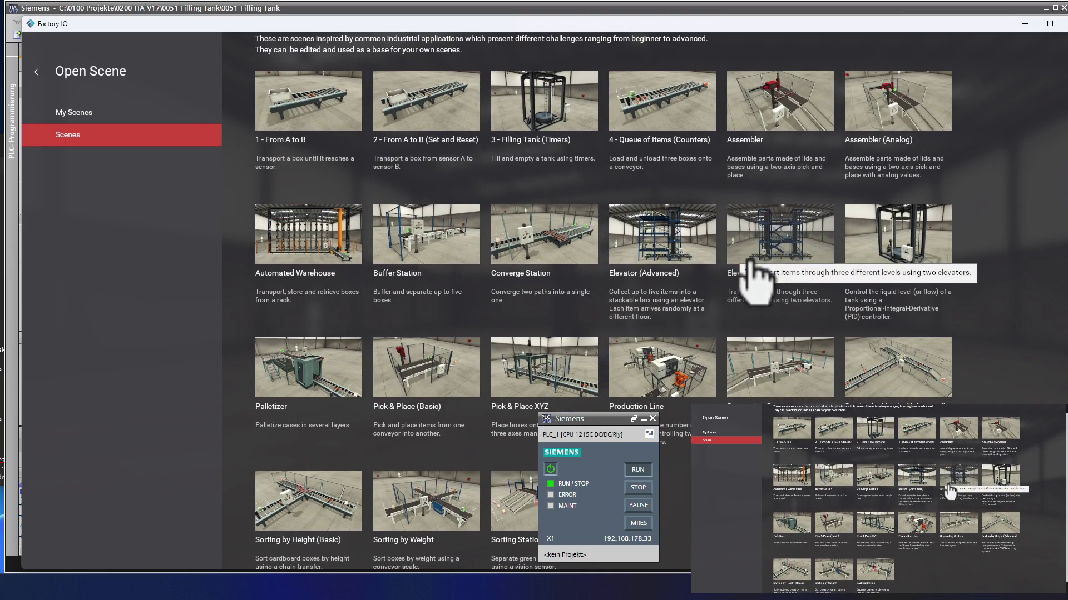
scroll(755, 280, down, 1)
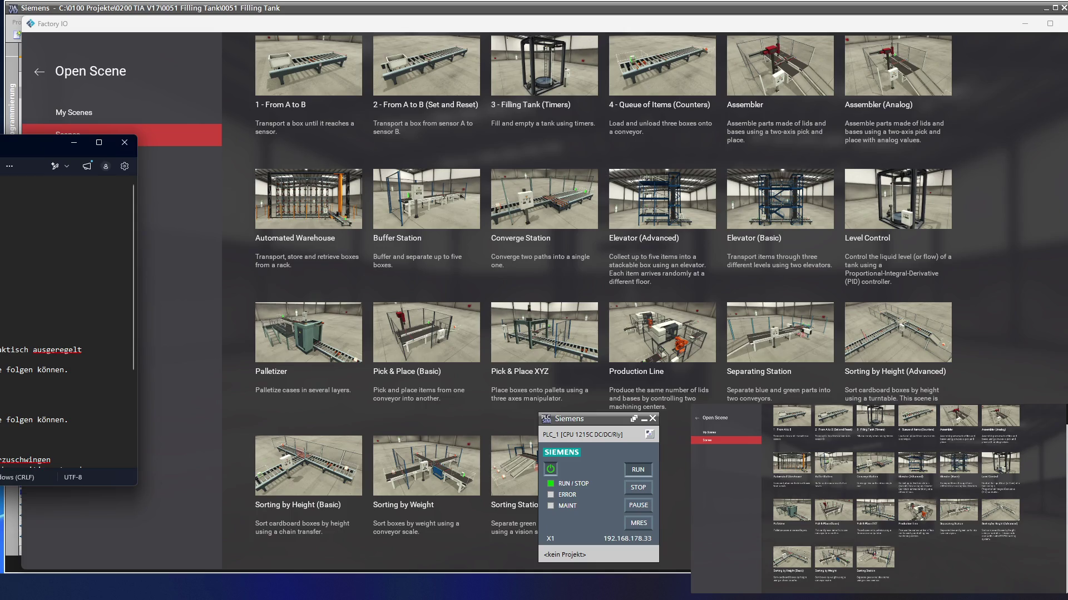
drag(25, 142, 368, 99)
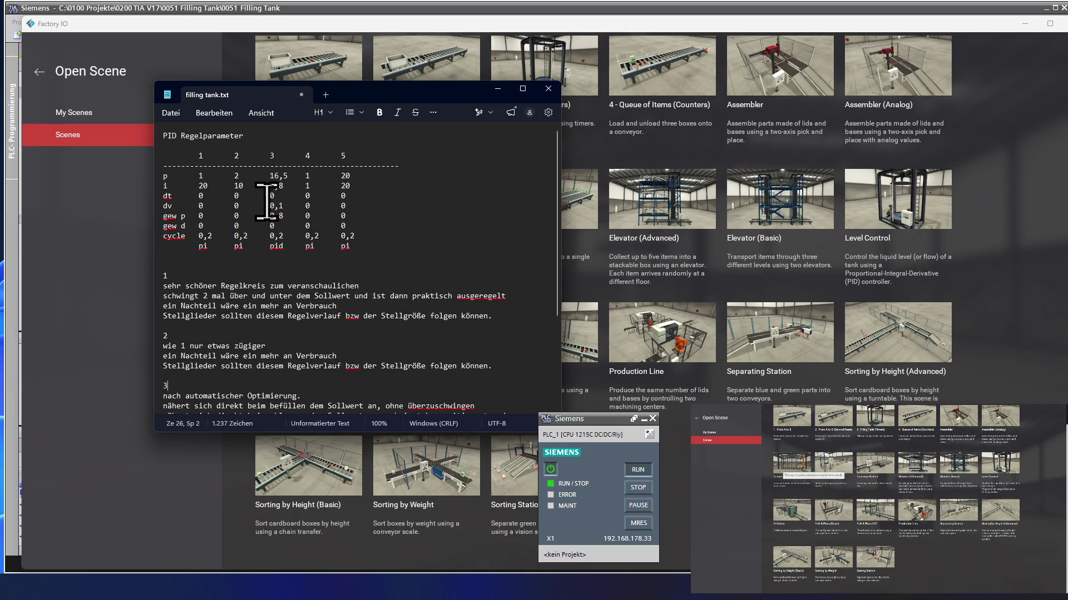
click(214, 185)
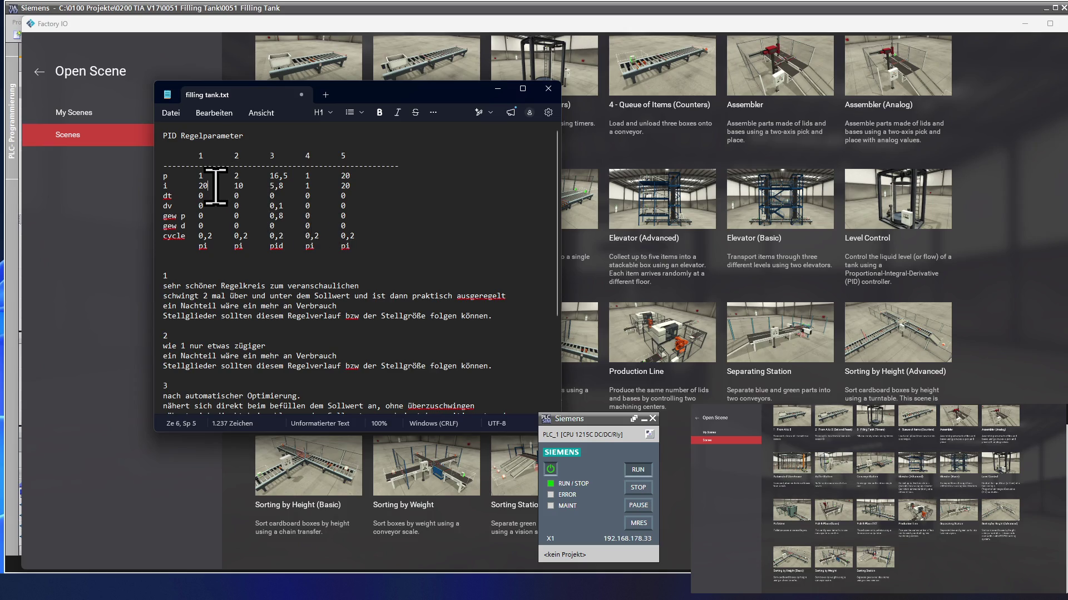
shift+click(197, 177)
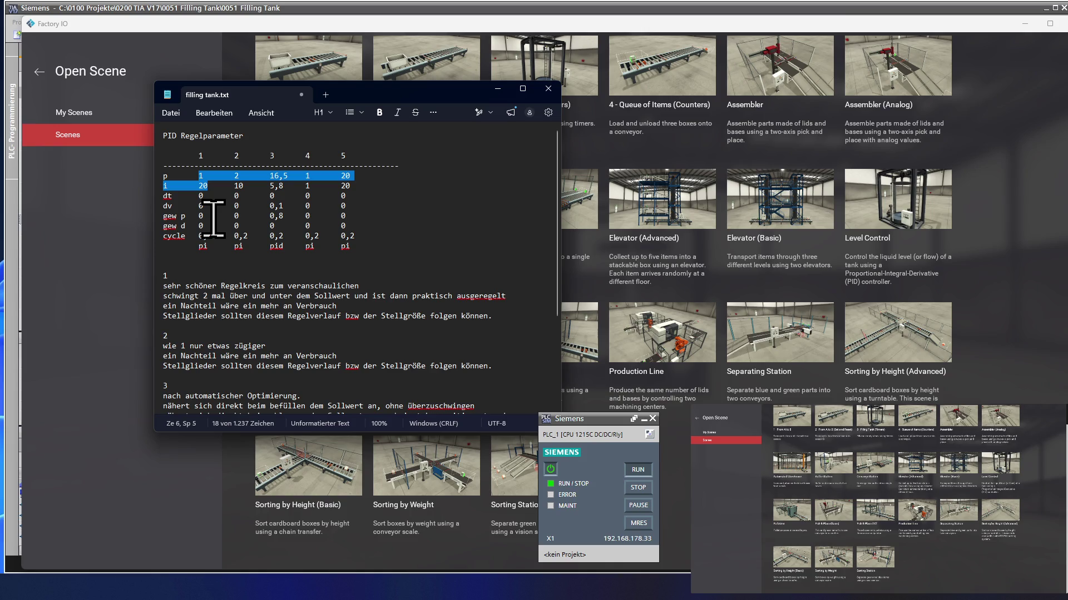
click(245, 184)
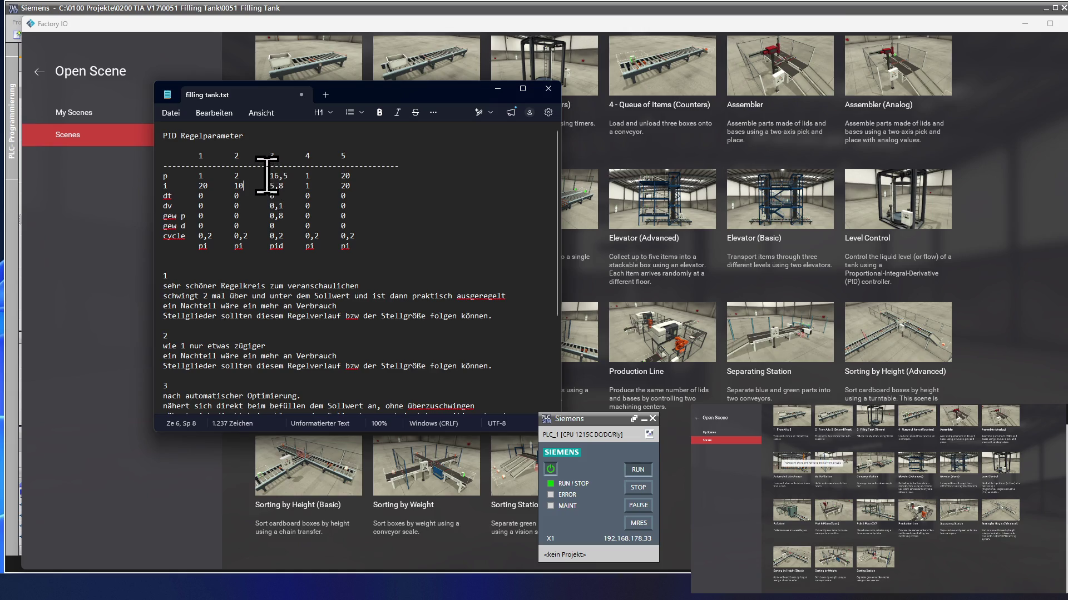
drag(268, 176, 284, 242)
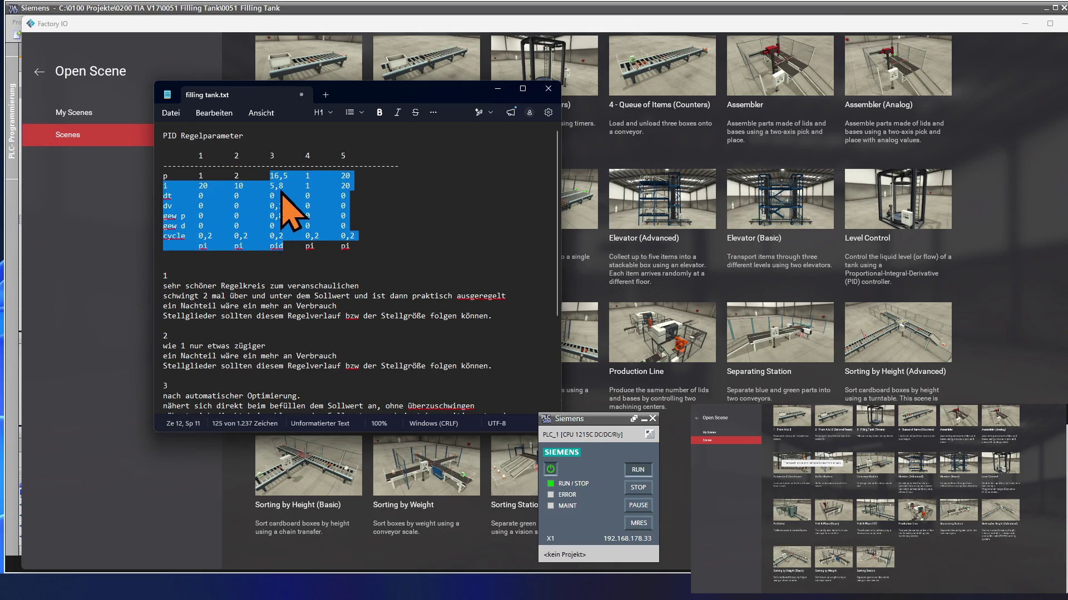
click(284, 241)
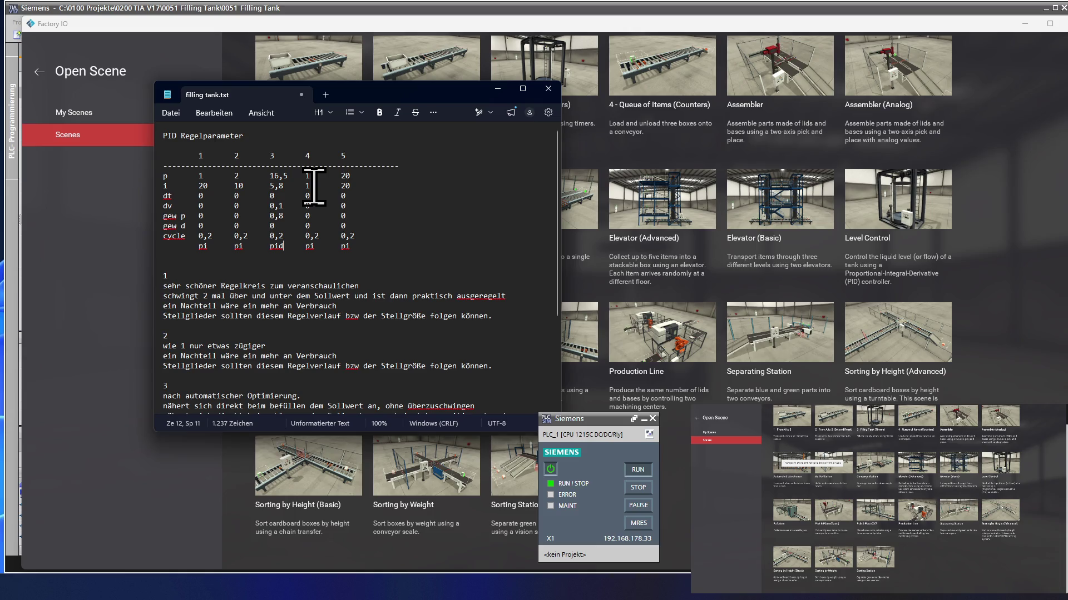
click(314, 188)
drag(310, 185, 308, 175)
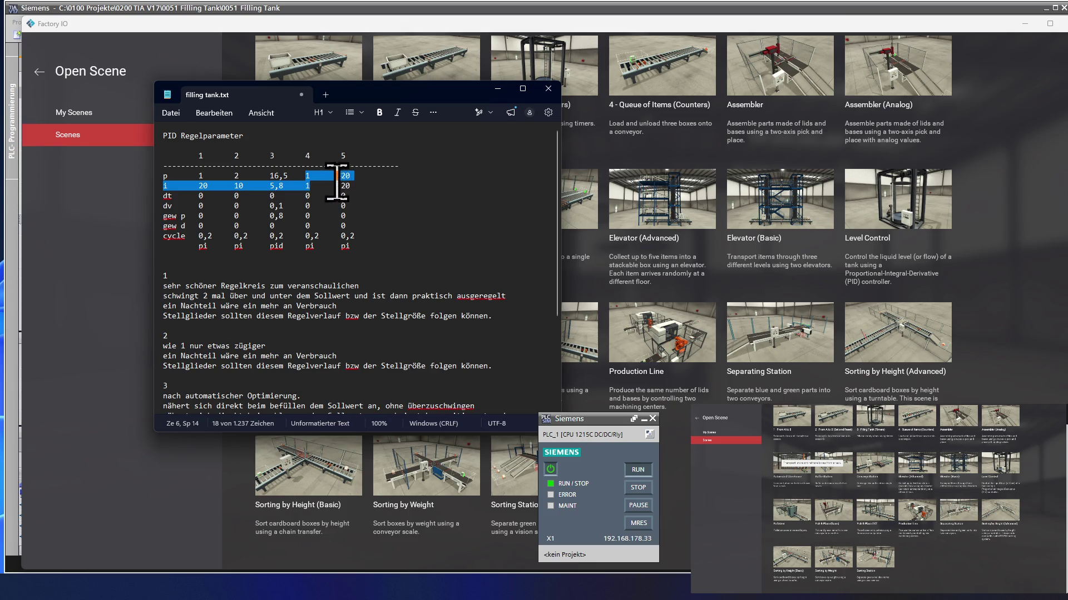
drag(275, 175, 283, 185)
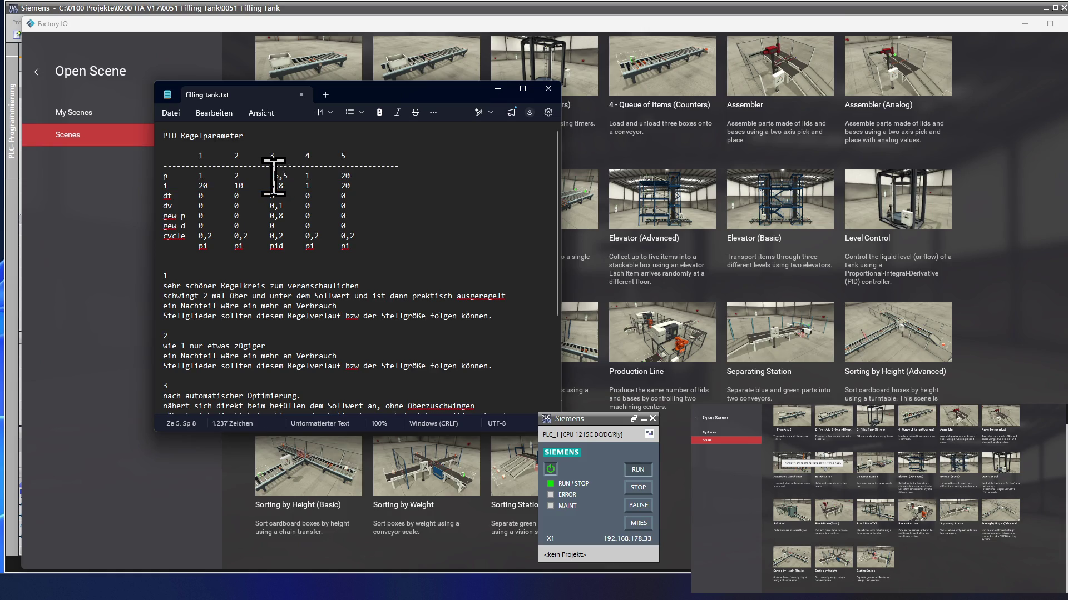
click(348, 180)
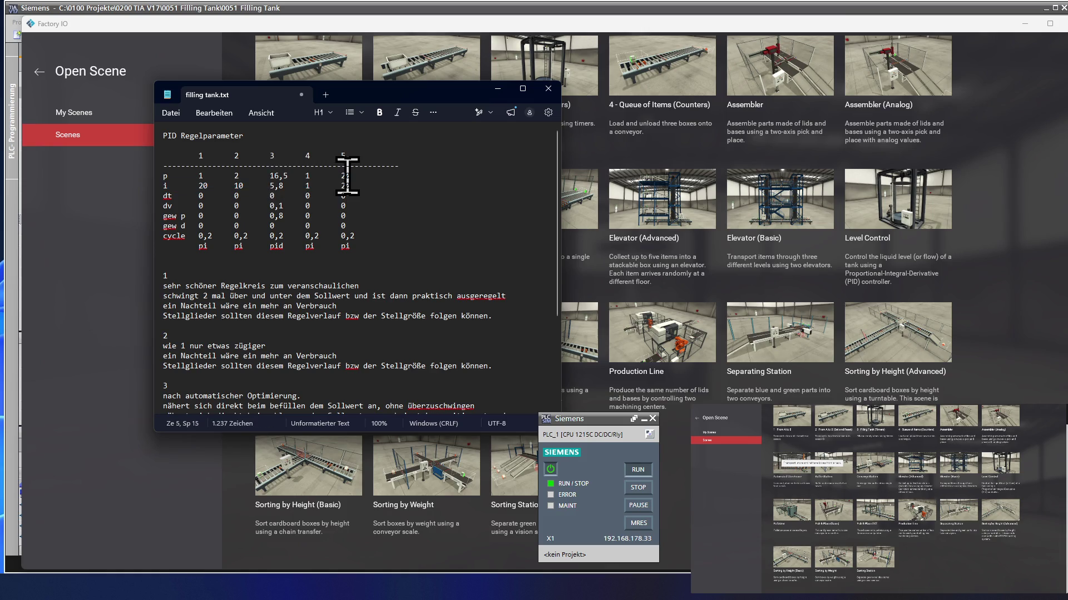
drag(342, 175, 362, 192)
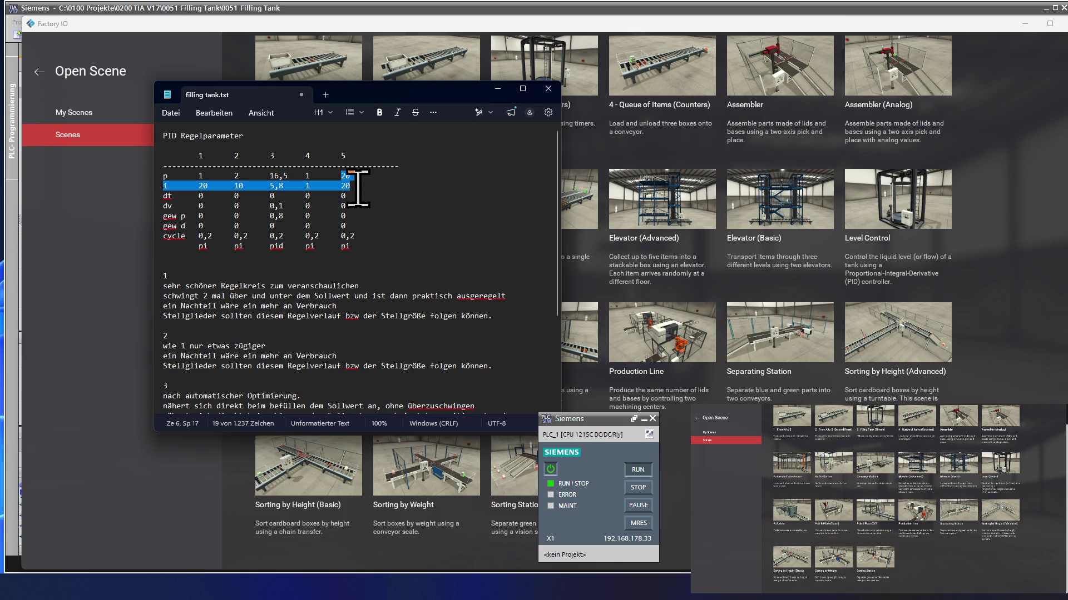
click(352, 176)
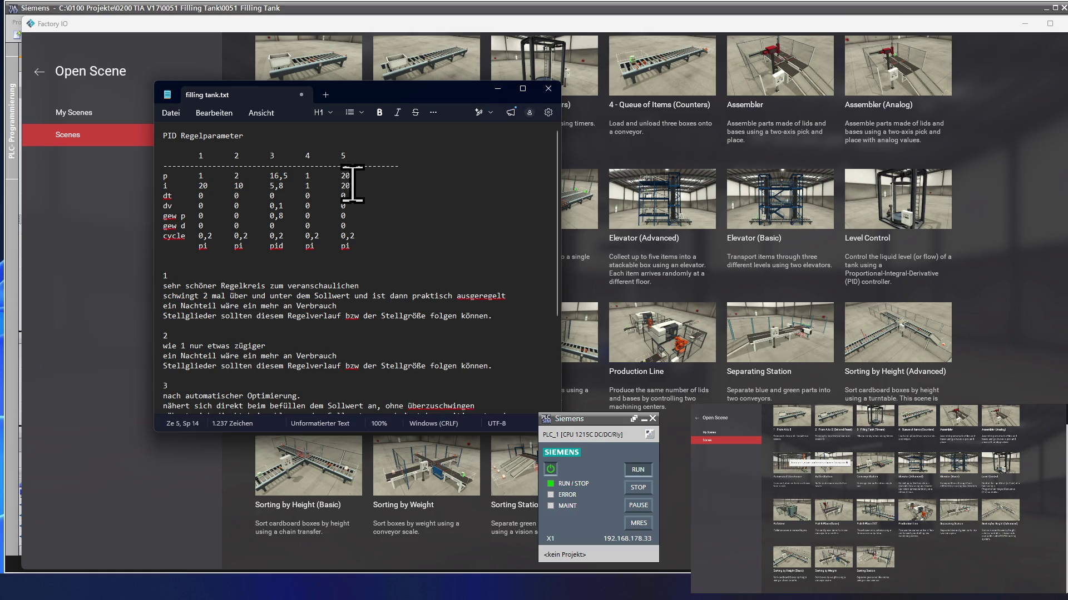
drag(351, 183, 347, 184)
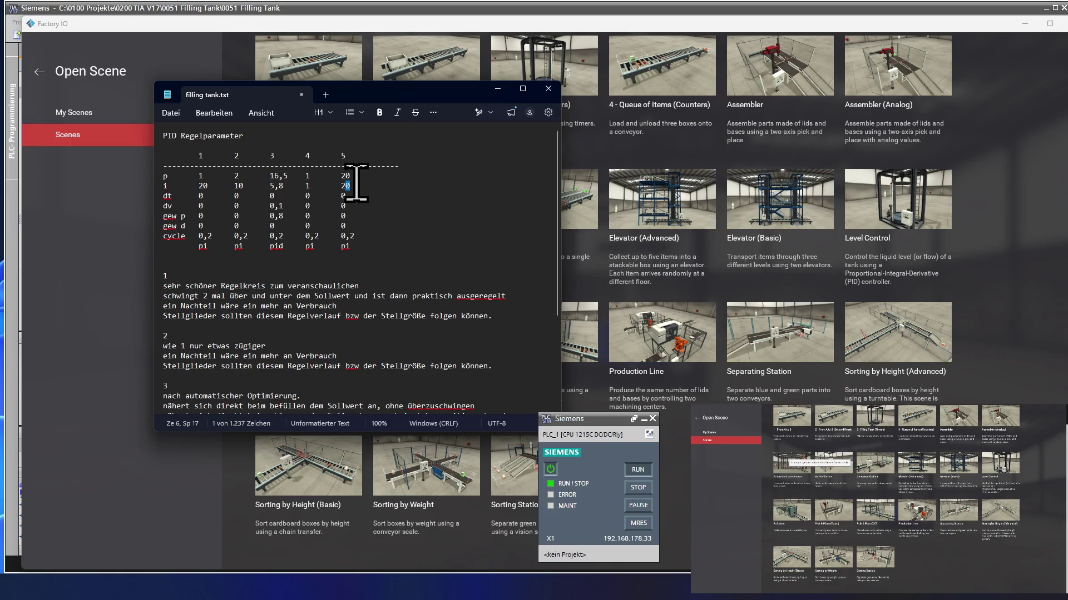
scroll(287, 276, down, 3)
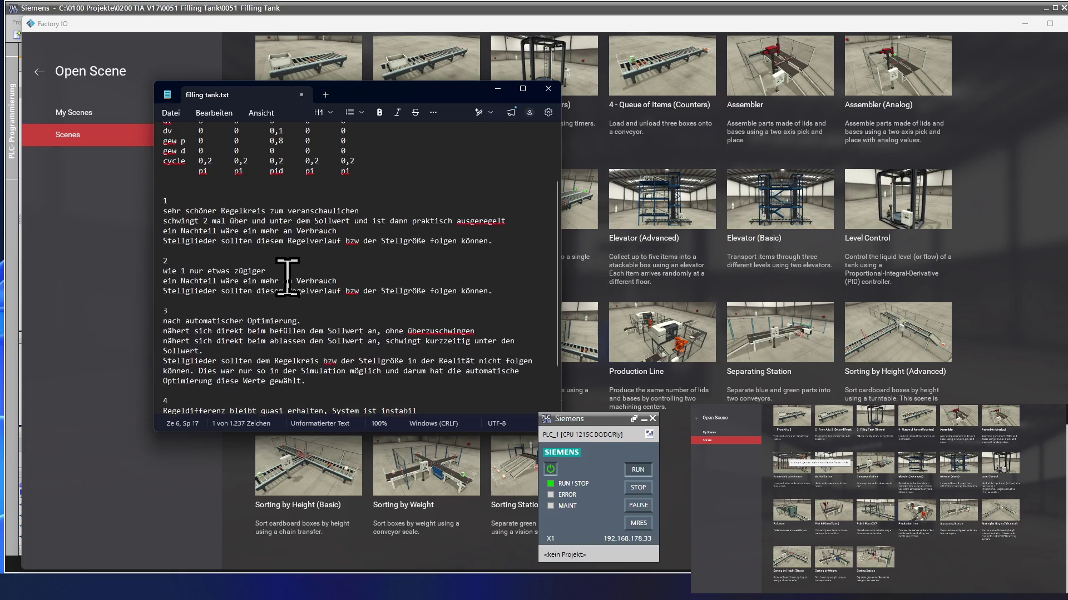
scroll(287, 276, up, 3)
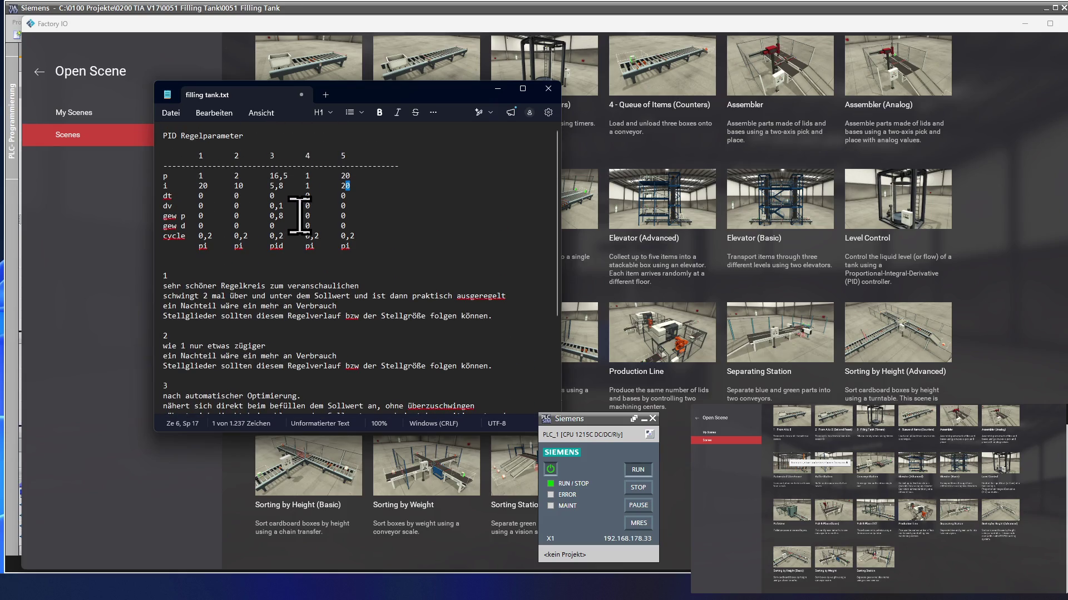
Step: Return to TIA Portal and open the PID_Compact_1 configuration from network 15
click(150, 10)
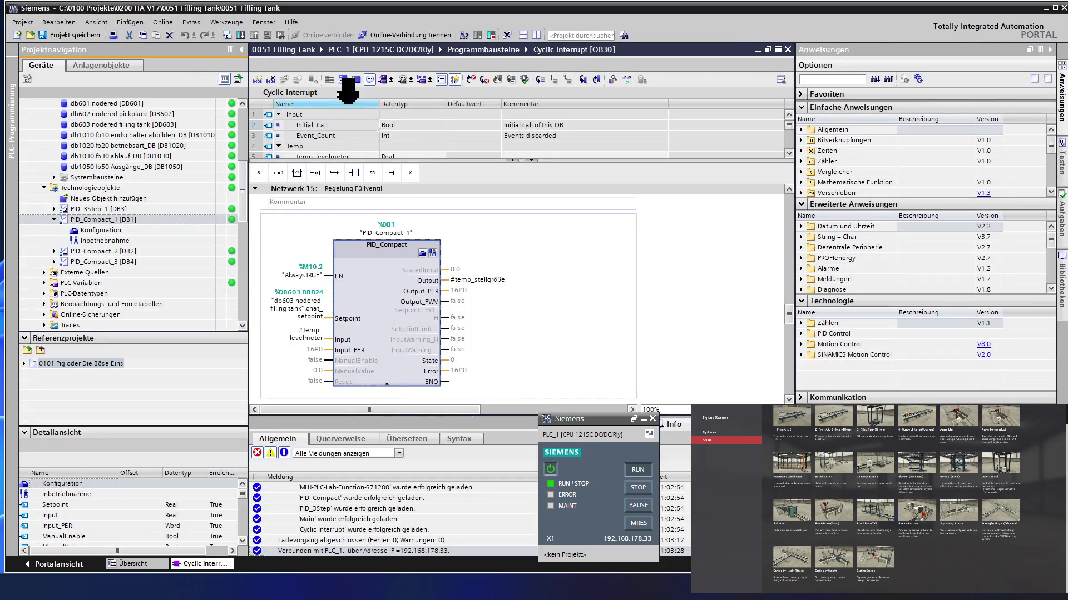
click(422, 252)
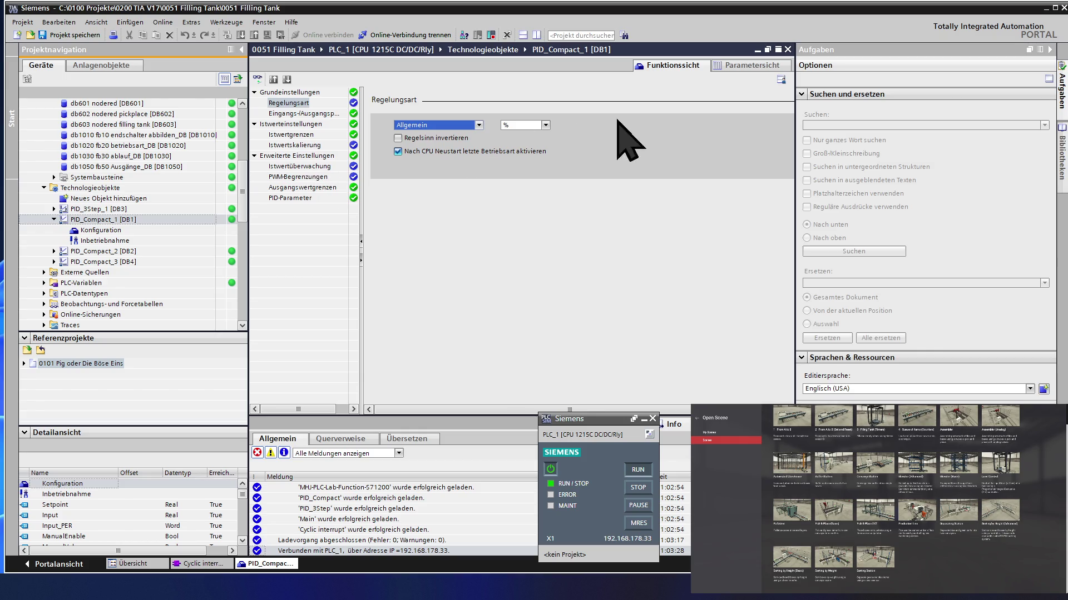
Step: Show PID_Compact_1 as a parameter table and select the Proportionalverstärkung row (16.49553)
click(755, 66)
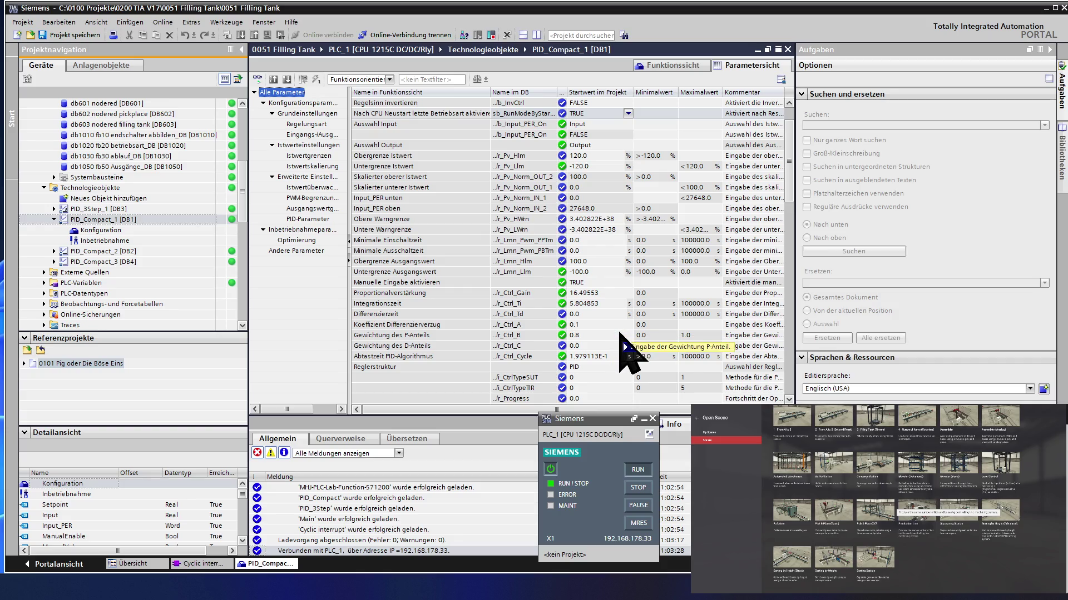
mouse_move(656, 334)
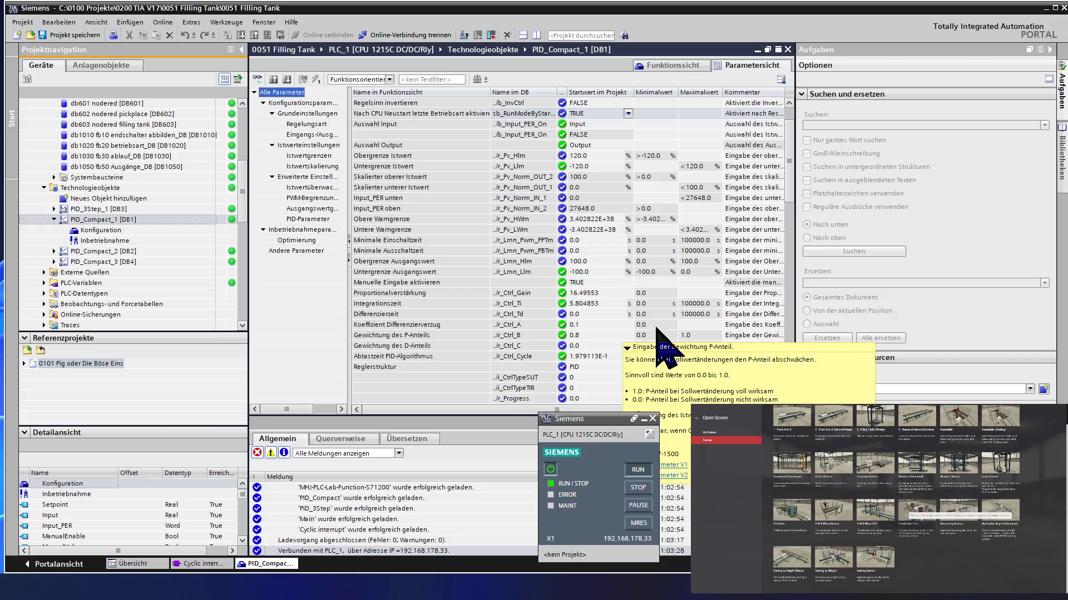
click(657, 328)
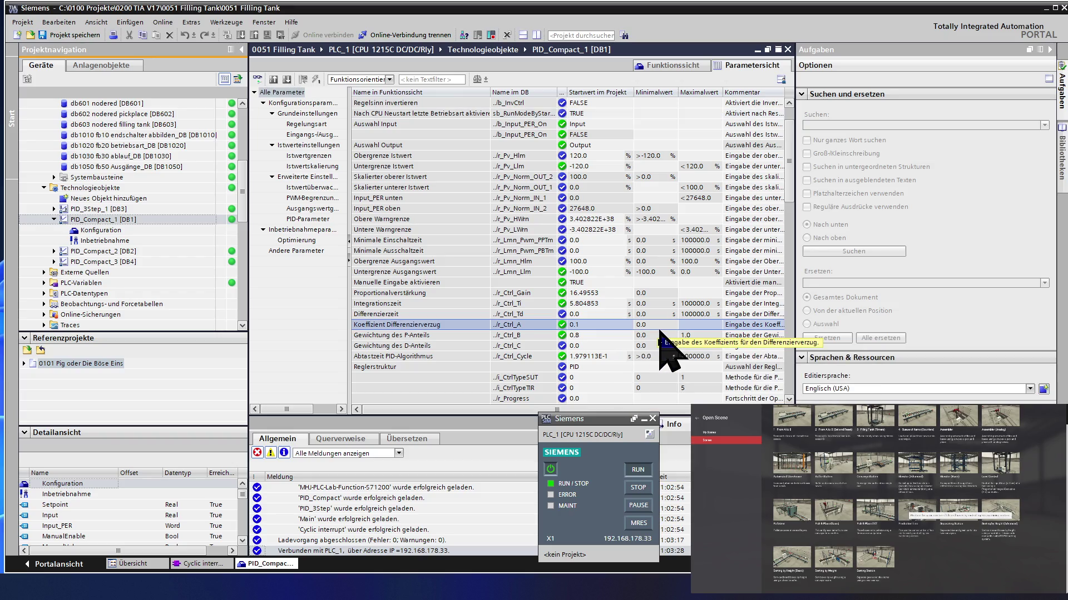
scroll(665, 351, up, 1)
scroll(668, 354, up, 1)
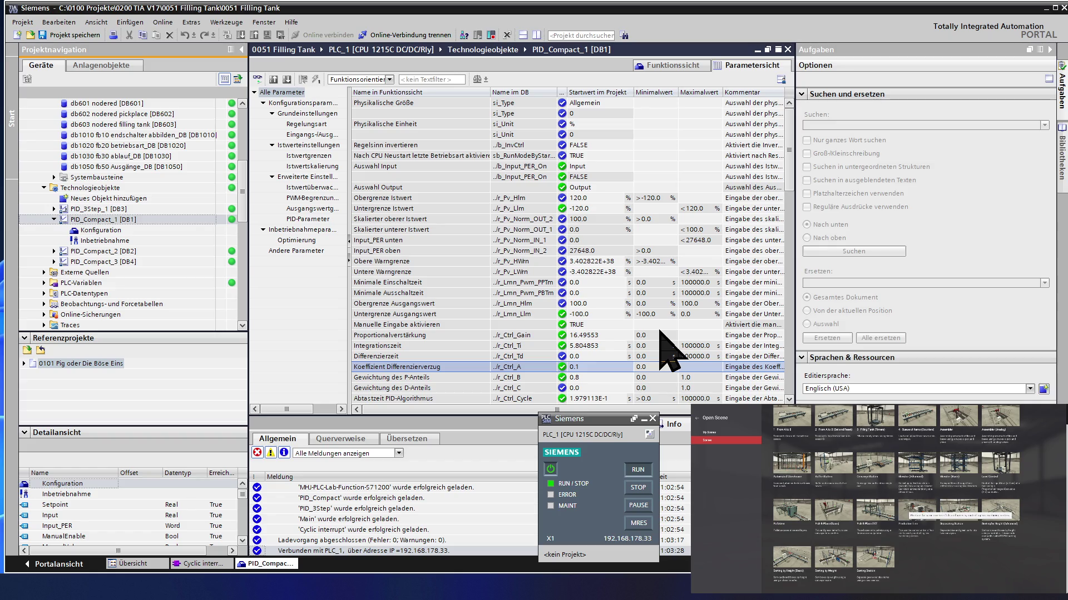
scroll(665, 348, down, 3)
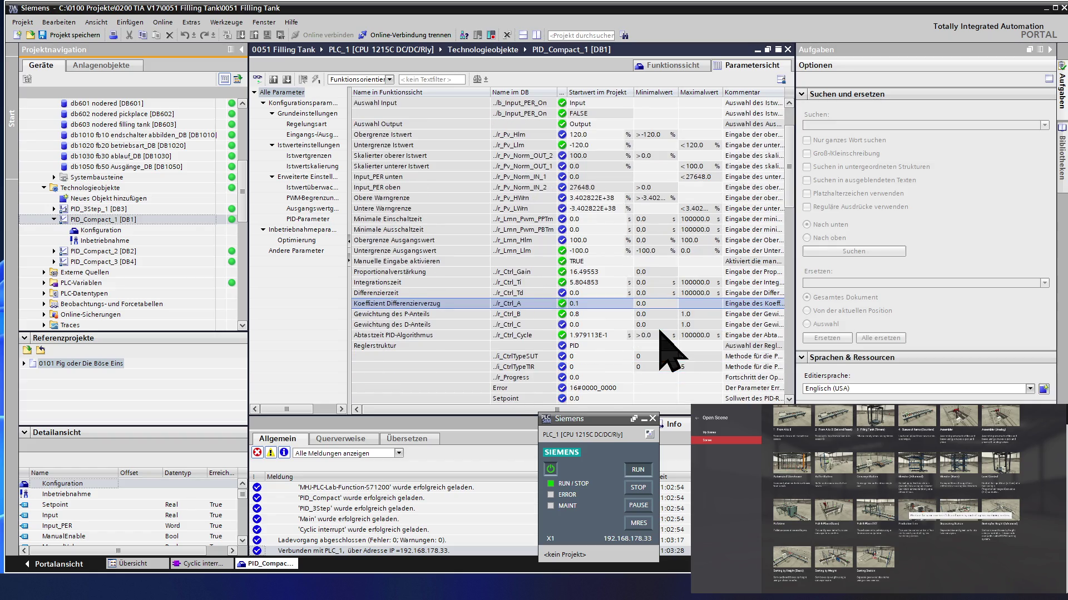
scroll(668, 348, down, 3)
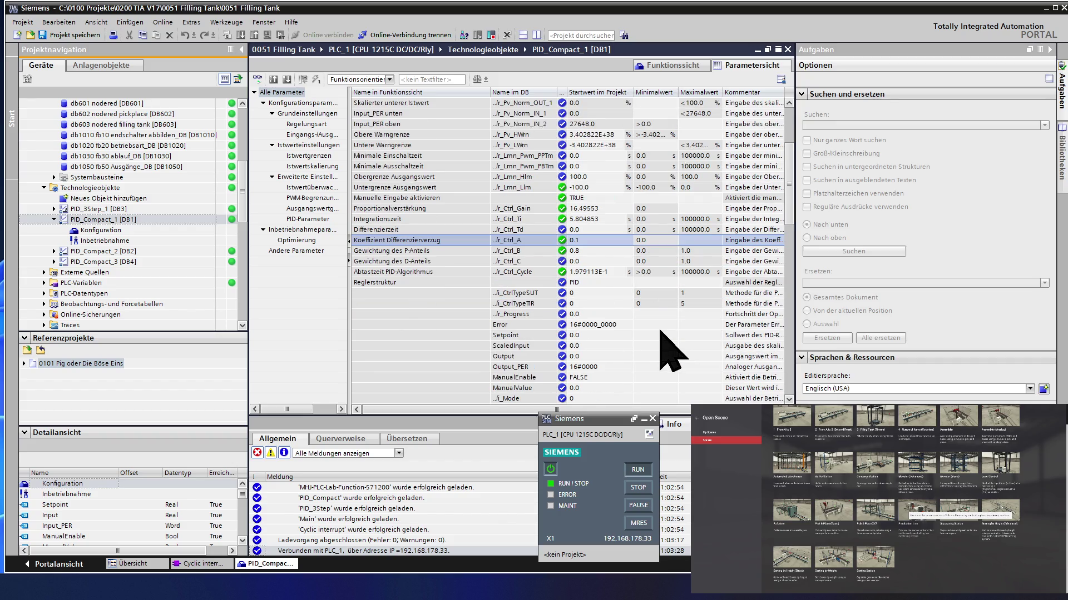
scroll(661, 333, up, 1)
scroll(662, 334, up, 1)
scroll(661, 334, up, 1)
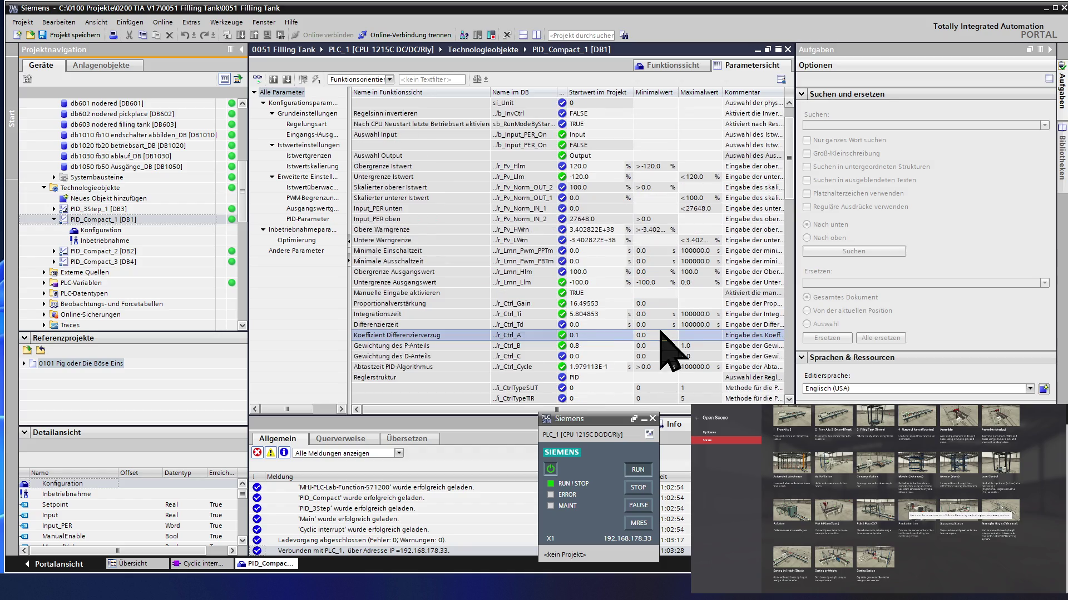
scroll(667, 350, up, 1)
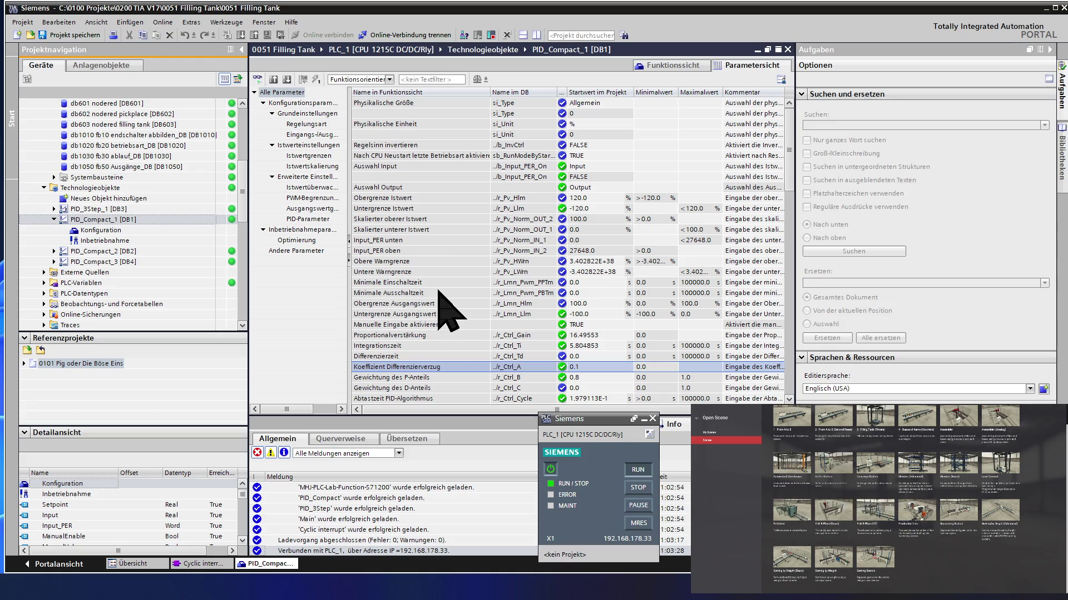
click(438, 284)
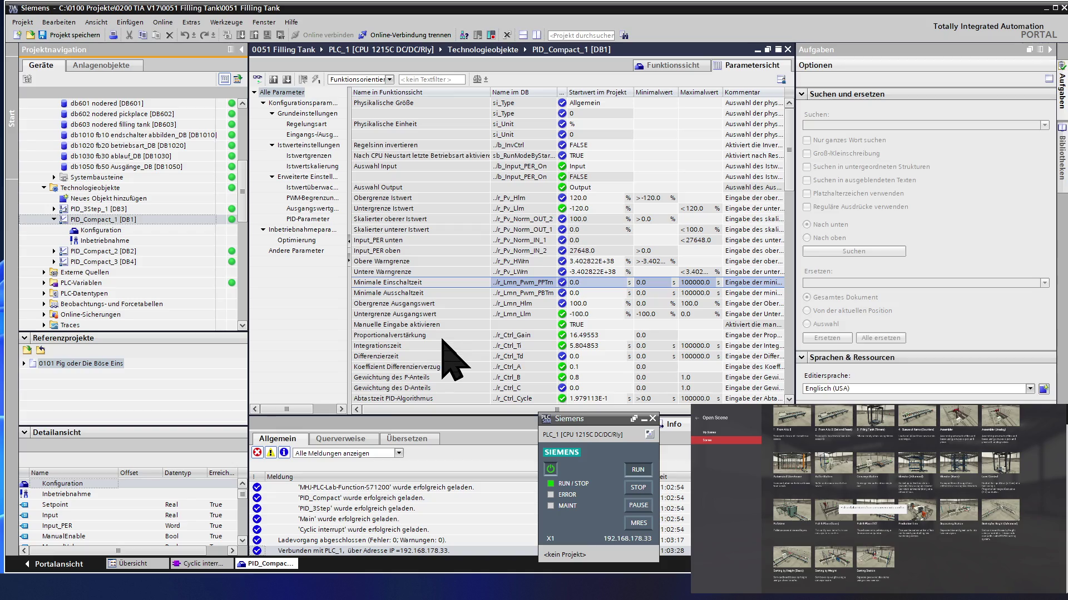
mouse_move(442, 337)
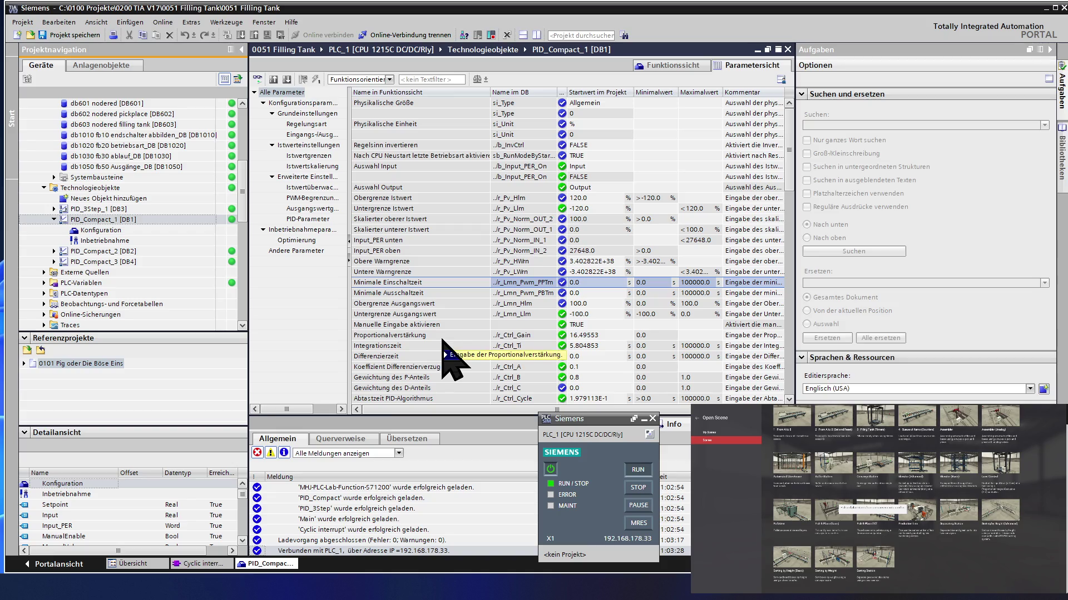
click(441, 337)
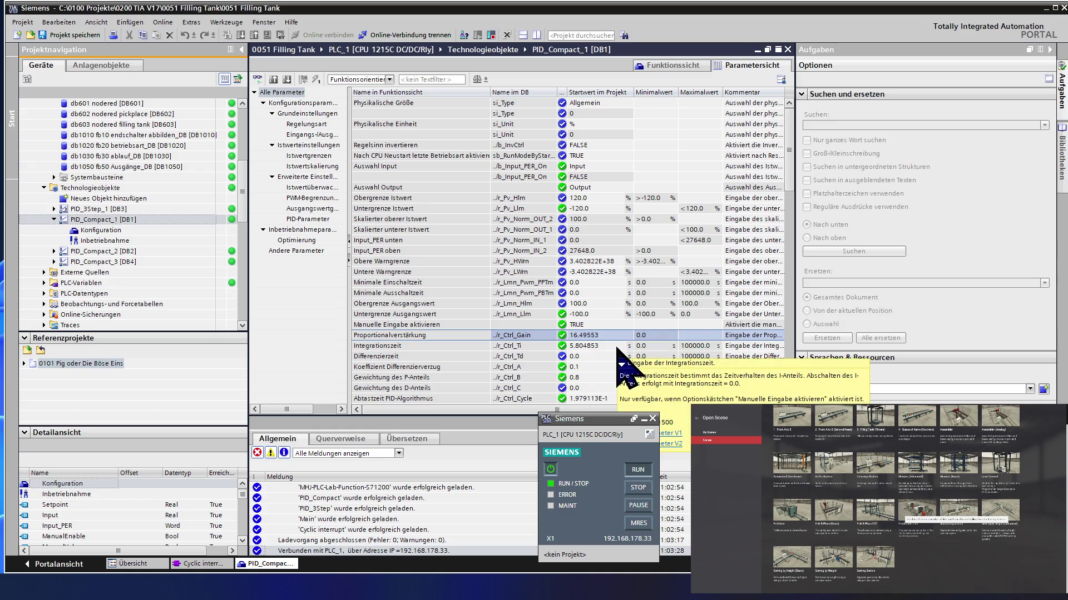
Step: Enable online monitoring of the PID parameters, then bring up the saved tuning notes
click(258, 78)
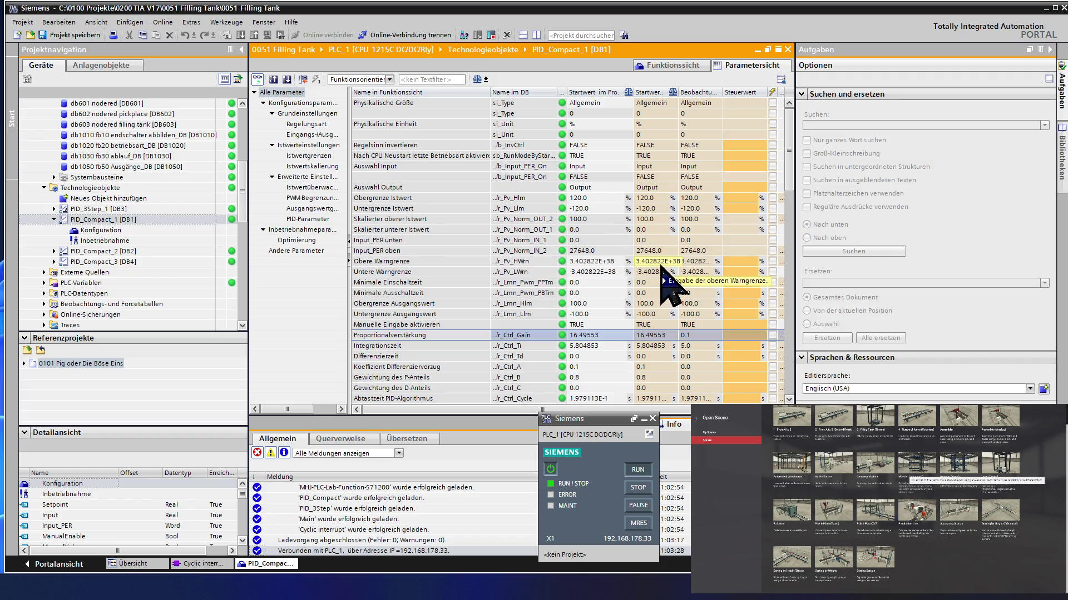
click(708, 294)
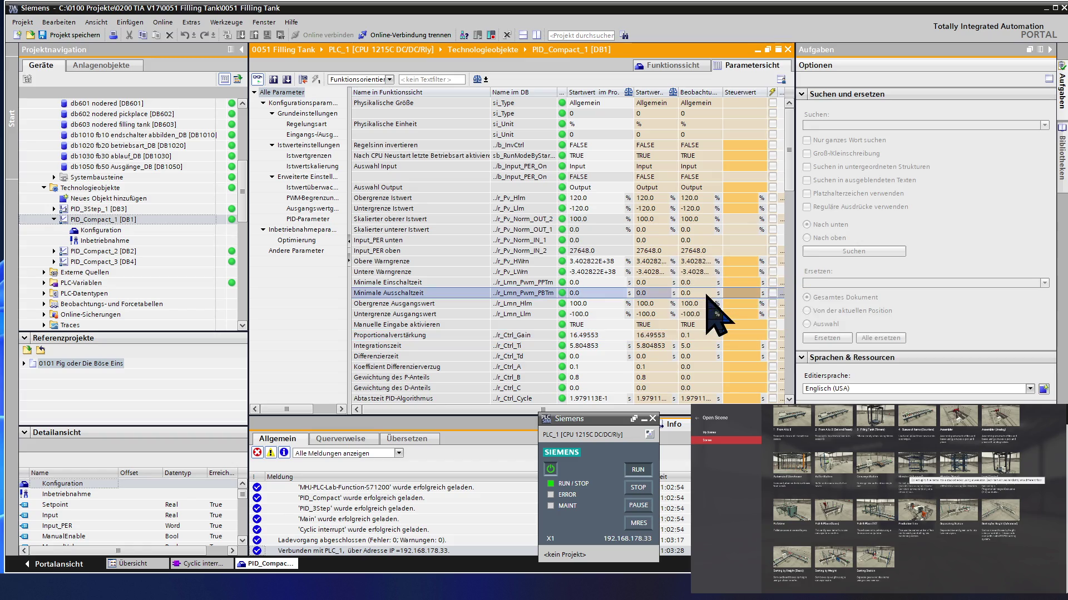
scroll(705, 295, down, 1)
scroll(700, 296, down, 1)
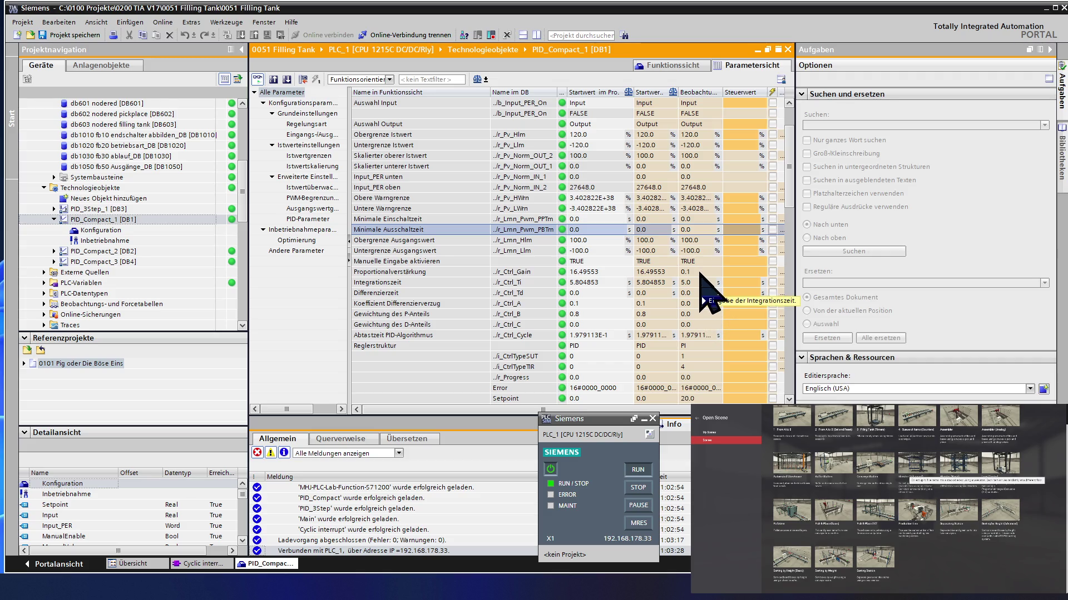
double_click(699, 273)
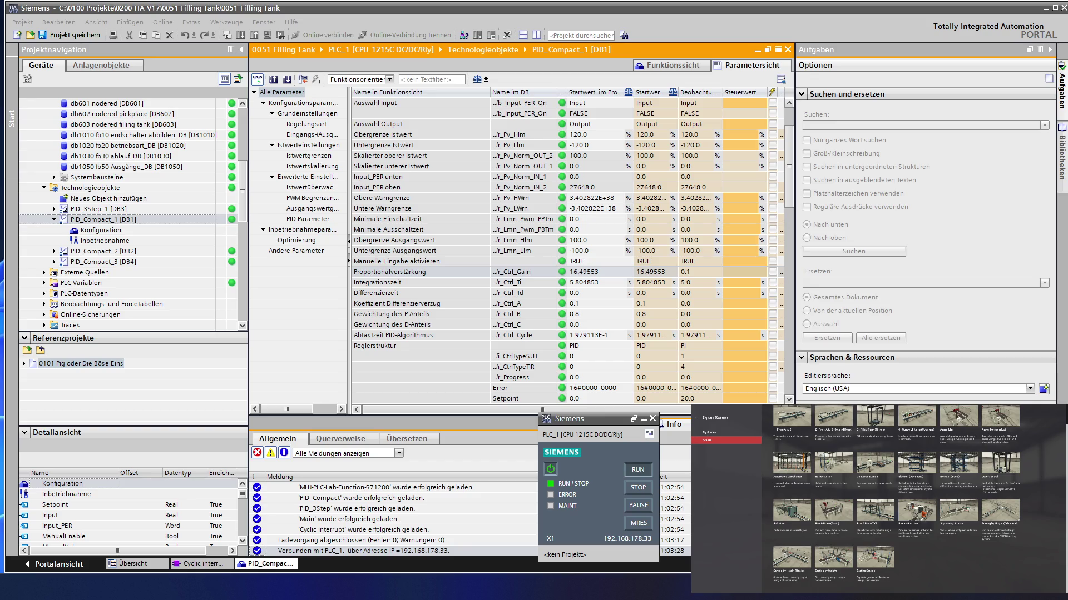
key(alt+Tab)
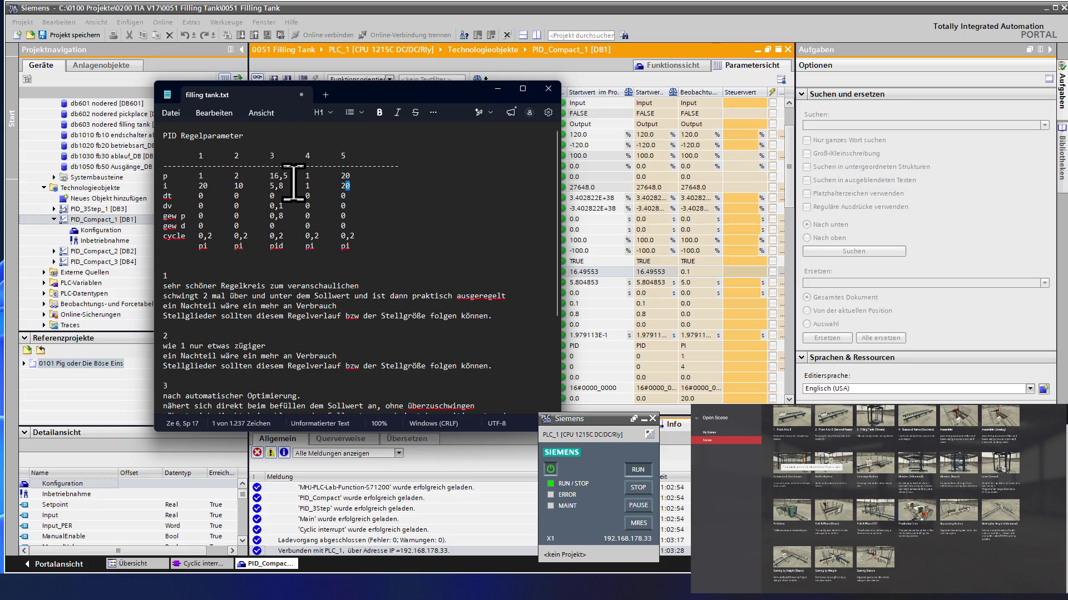
Step: After reading filling tank.txt, bring the PID_Compact_1 parameters back to the front
click(408, 19)
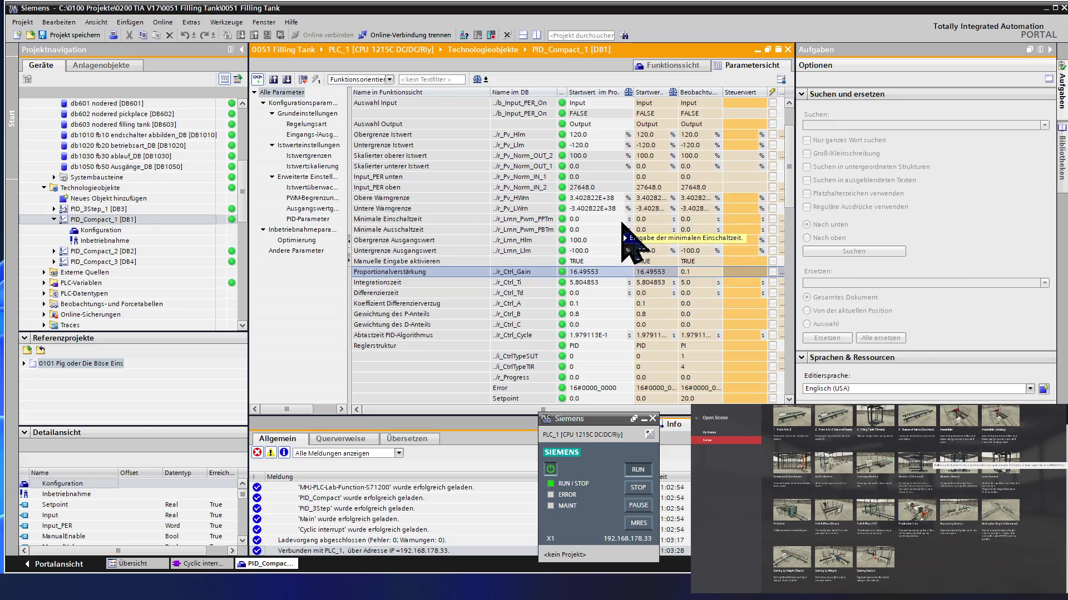
mouse_move(628, 221)
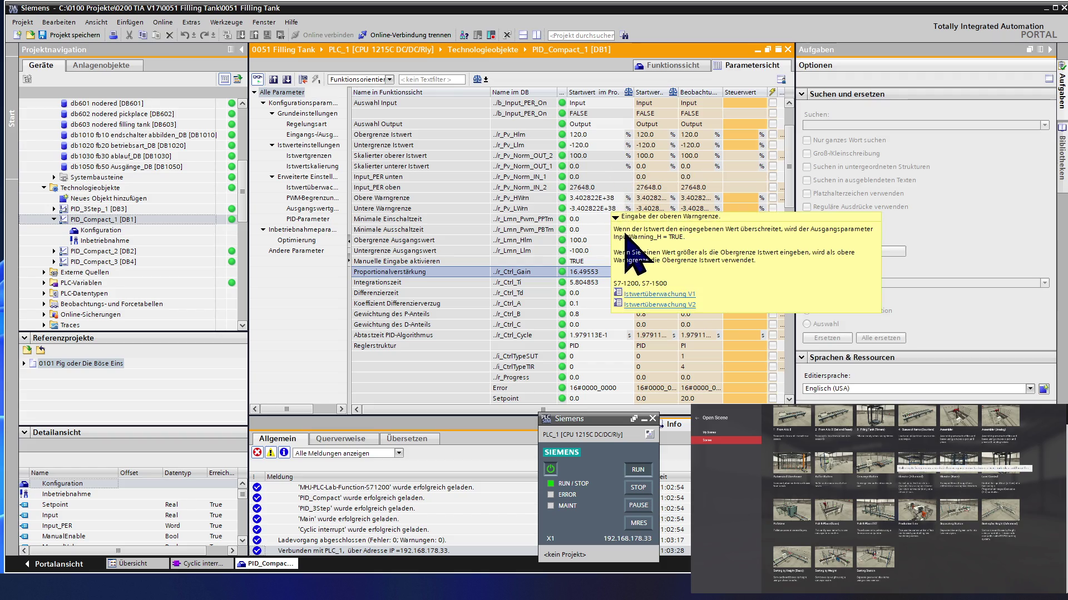
scroll(658, 187, down, 1)
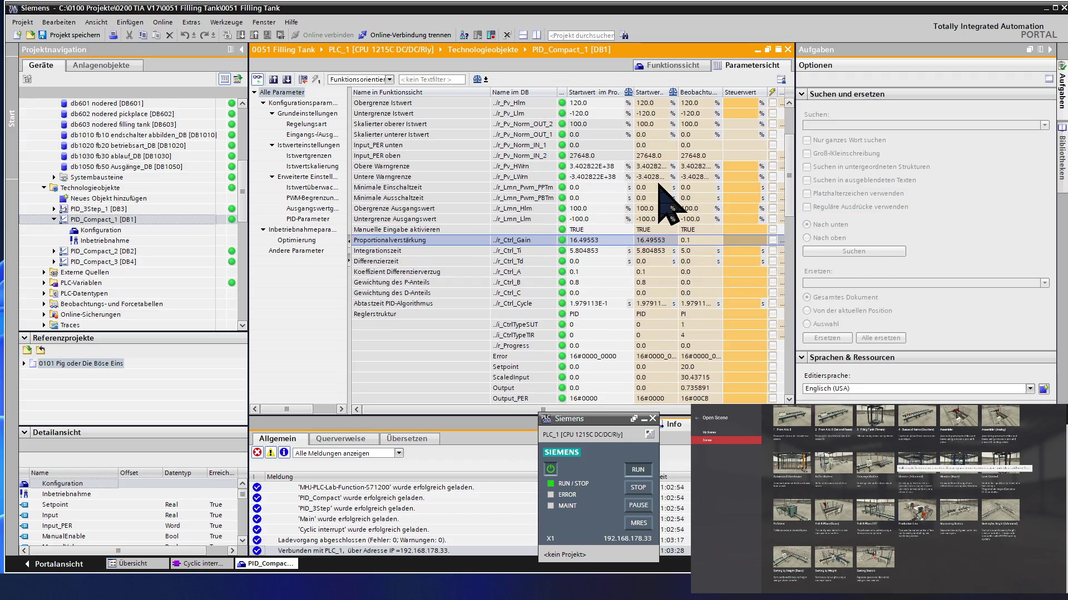
scroll(658, 188, down, 1)
scroll(658, 187, down, 1)
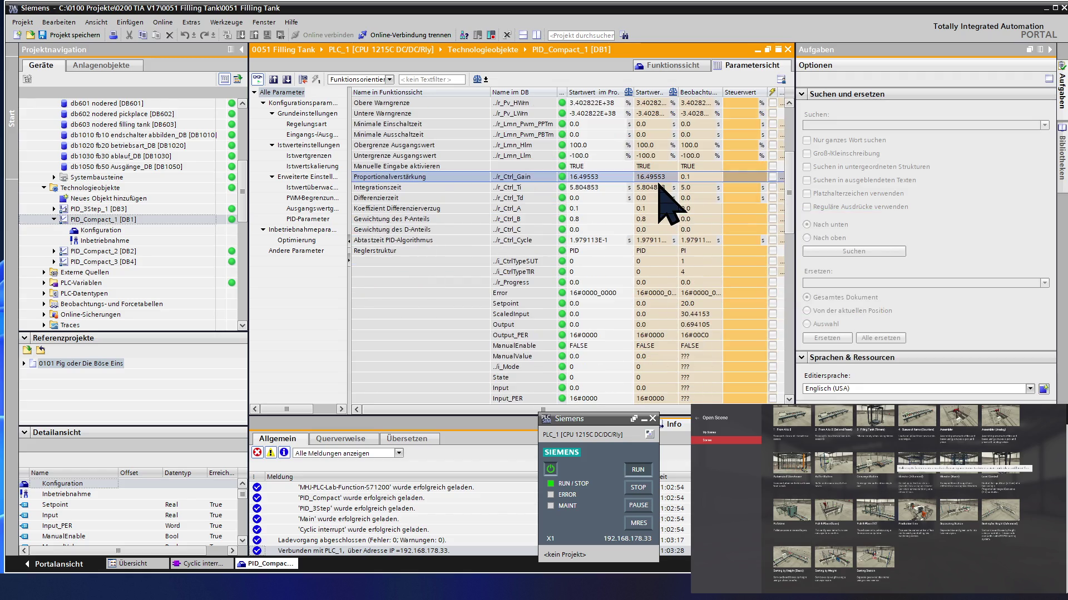
Step: Enter control values 16.5 for Proportionalverstärkung and 5.8 for Integrationszeit
double_click(698, 179)
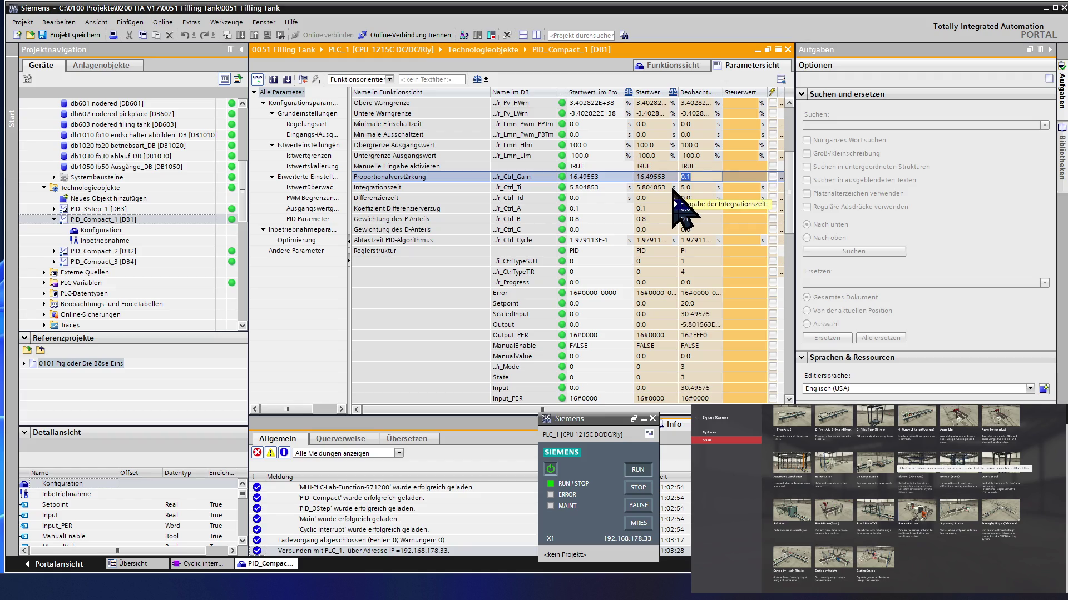
double_click(741, 177)
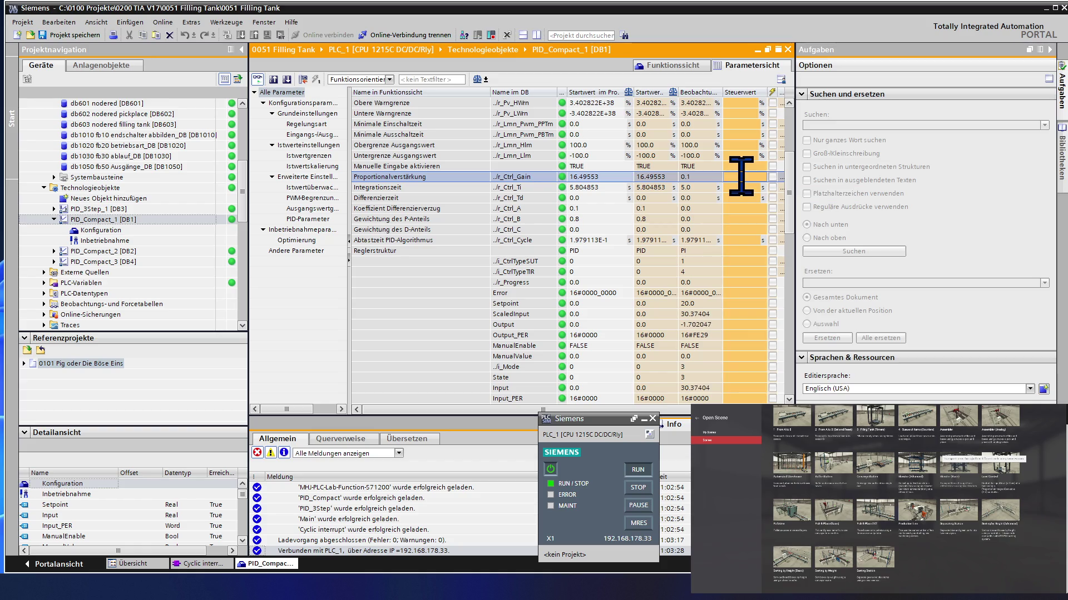
text(16.5)
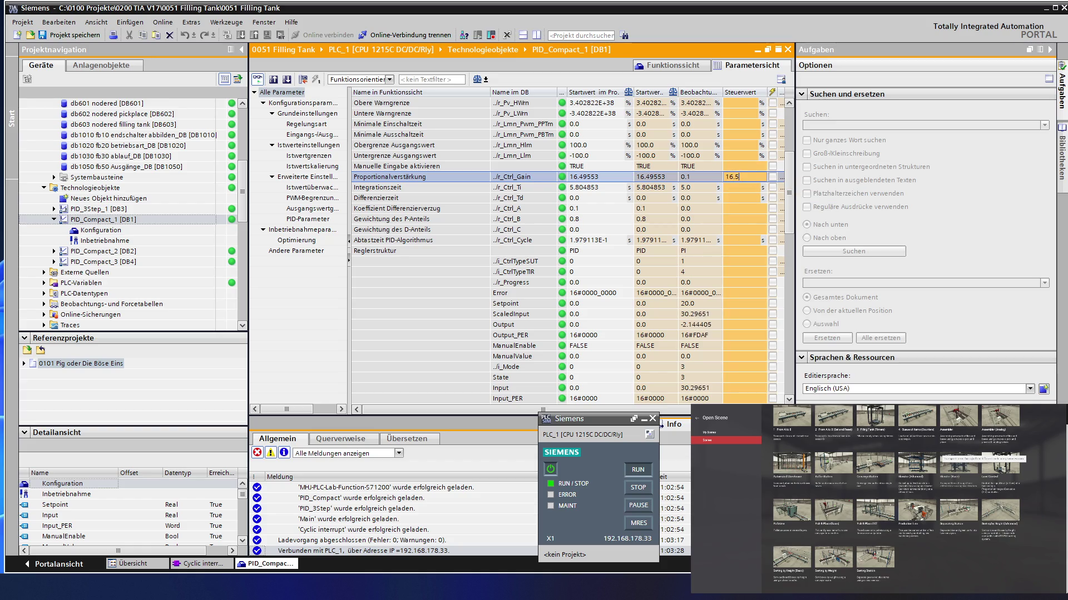
key(Return)
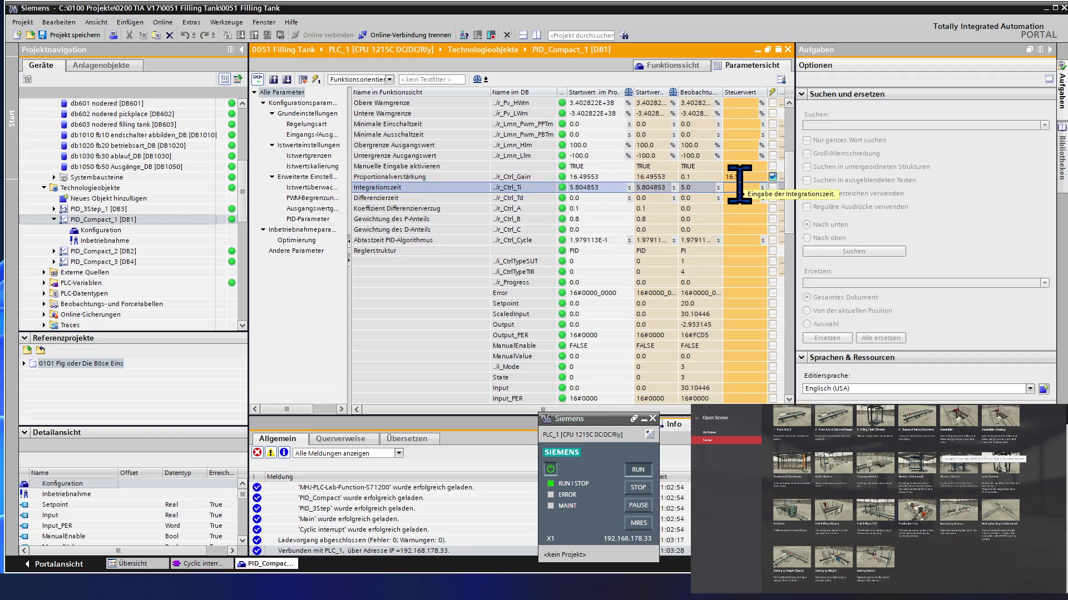
text(5)
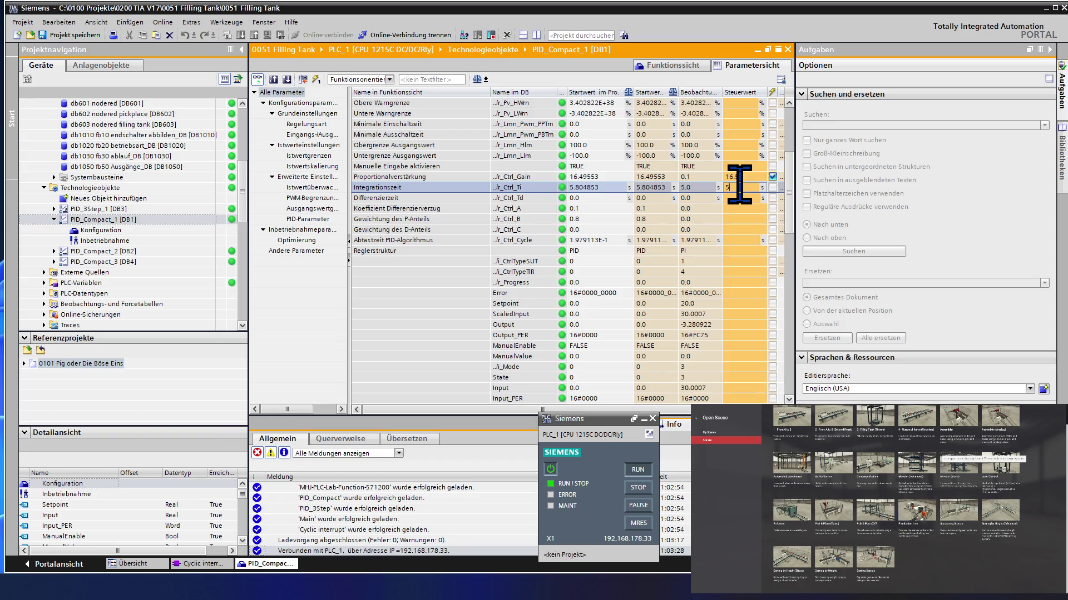
text(.8)
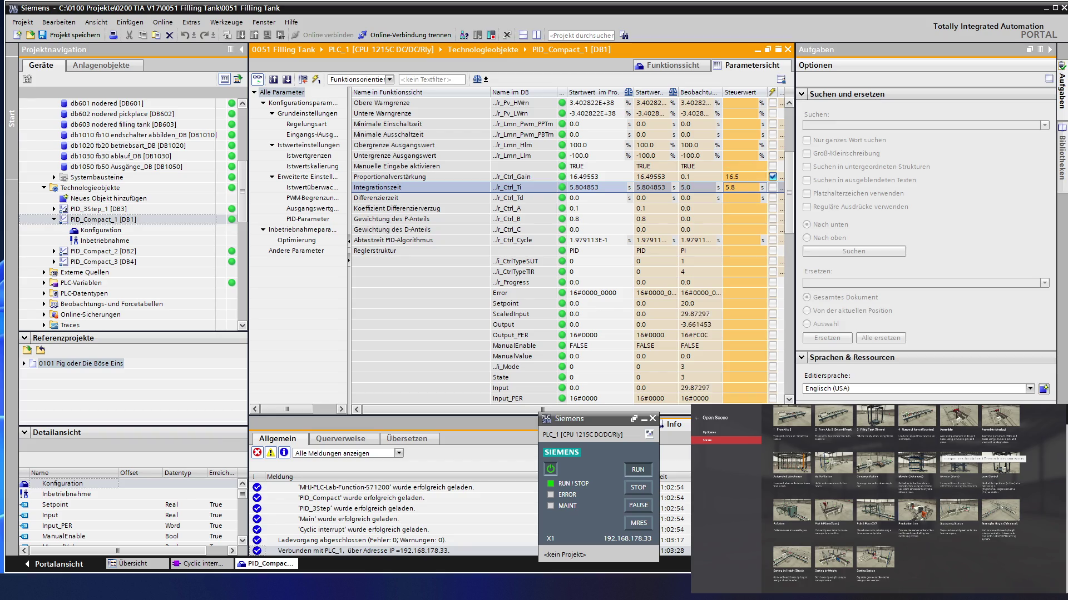
key(Return)
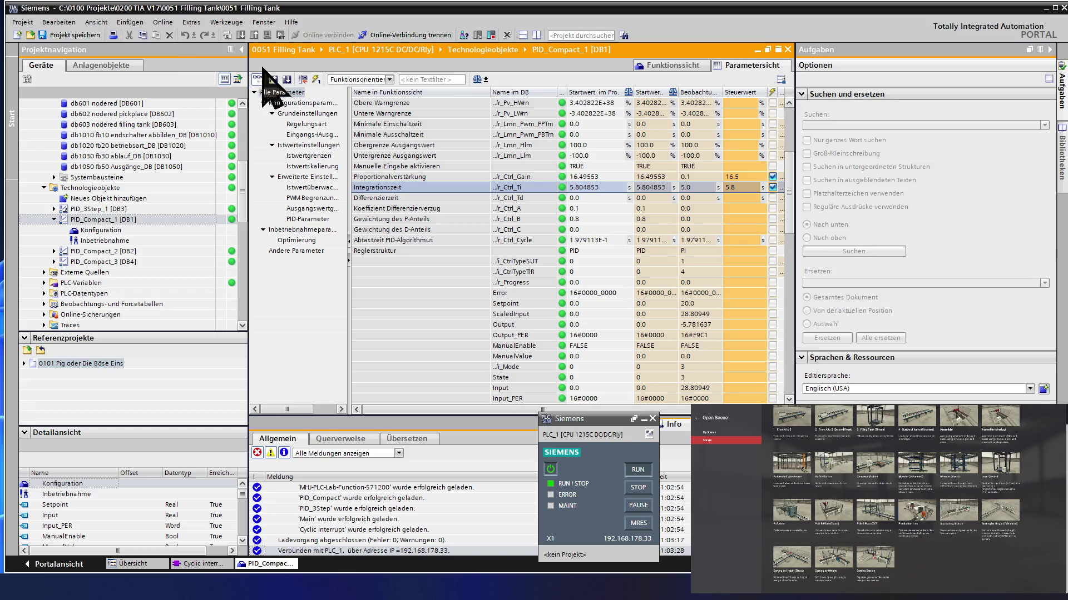
Step: Write the prepared 16.5 and 5.8 values to the controller, then switch to Factory IO
click(315, 78)
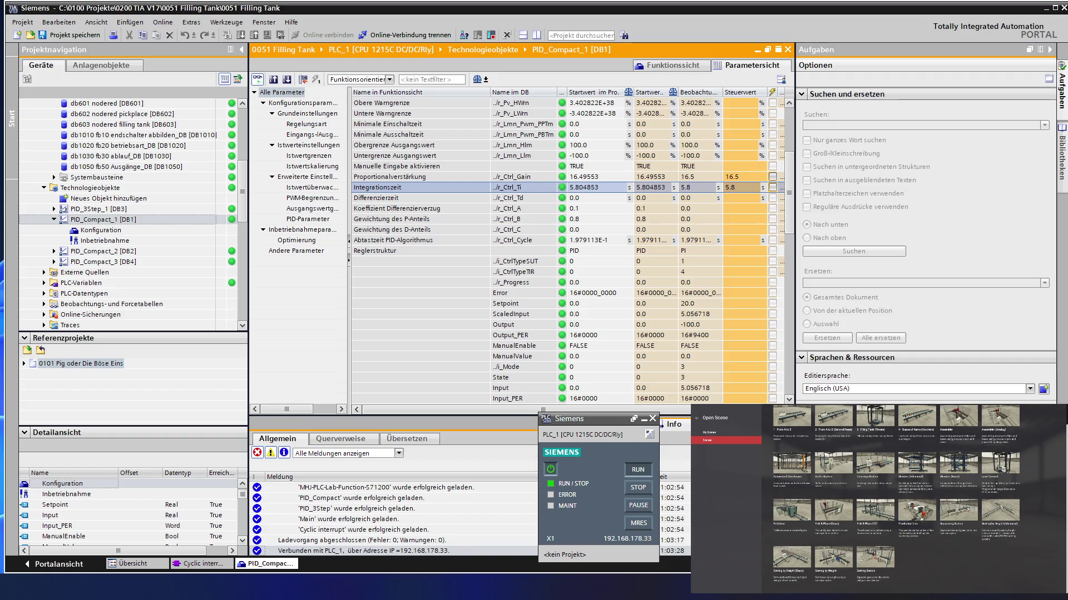
key(alt+Tab)
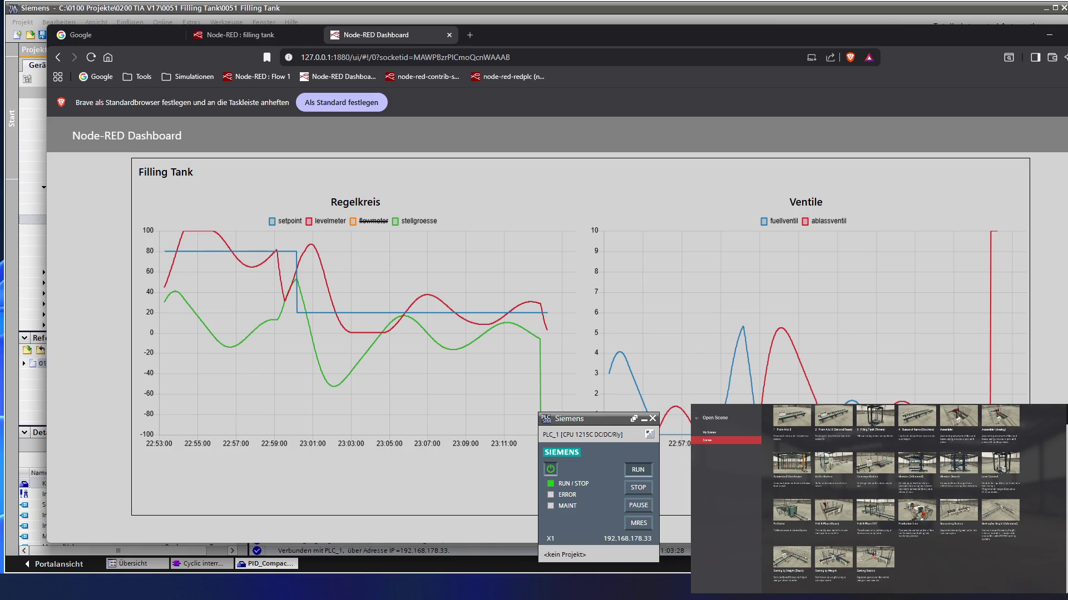
key(alt+Tab)
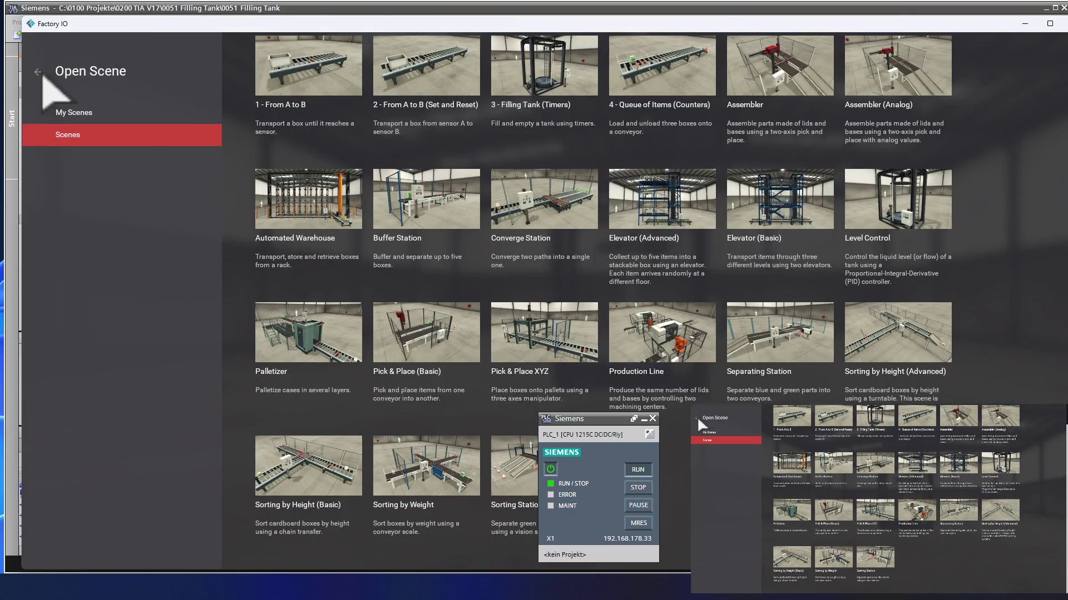
Step: Go back from the Open Scene page to the running Level Control scene
click(41, 73)
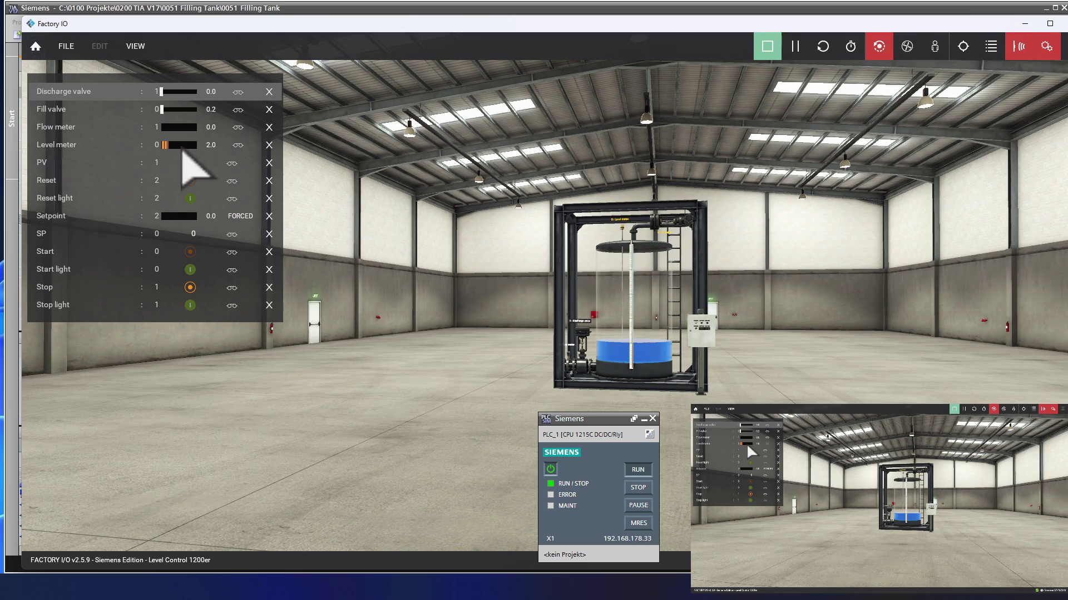
Step: Force the level meter to maximum and lower, release it, then force the flow meter
drag(177, 148, 209, 150)
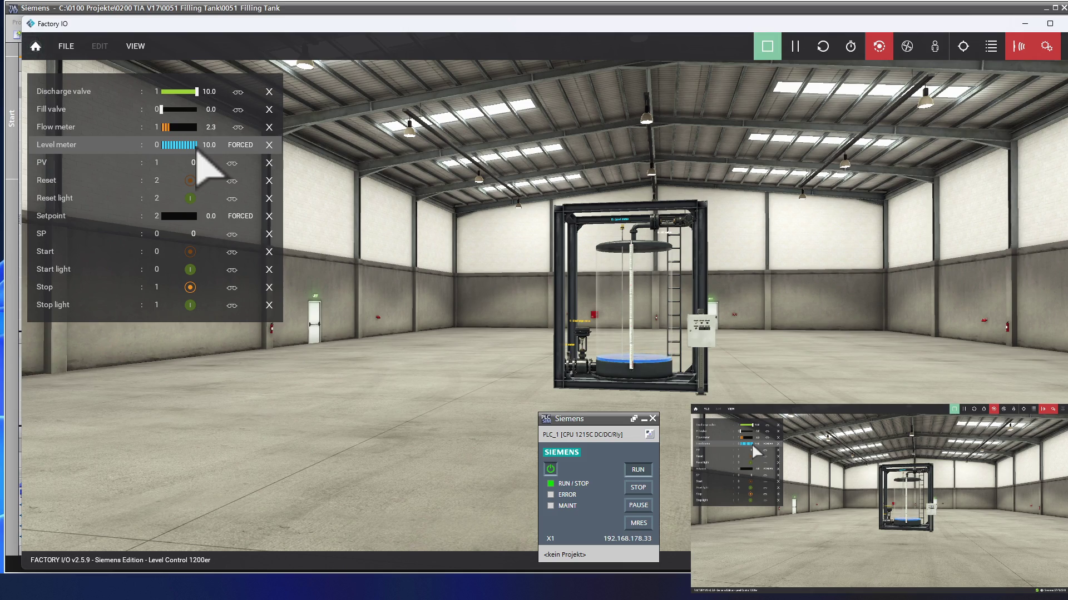
drag(198, 153, 165, 155)
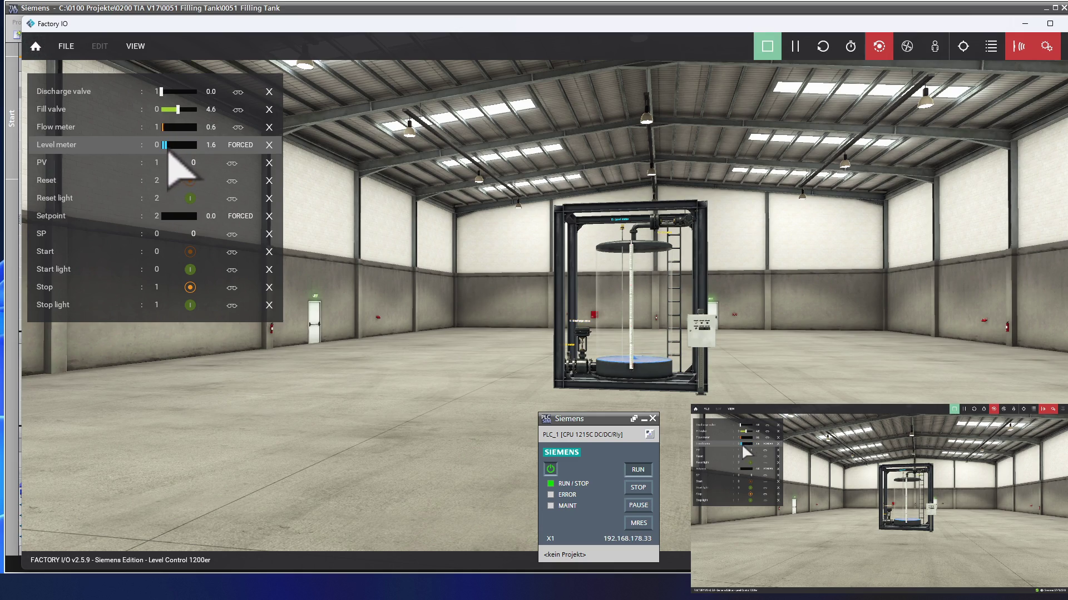
click(248, 148)
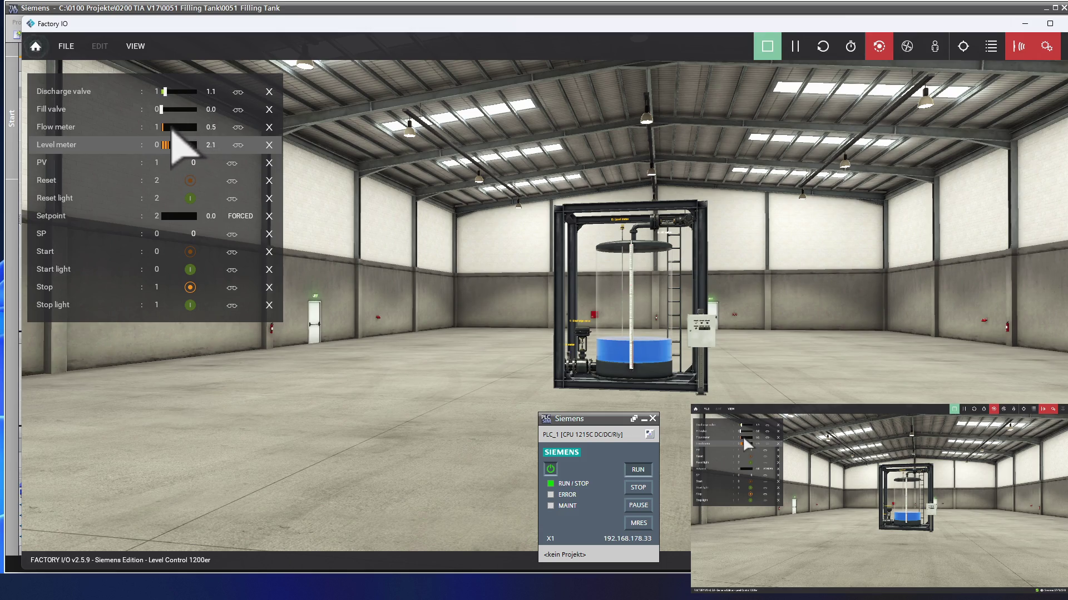
mouse_move(173, 131)
mouse_down()
mouse_move(201, 131)
mouse_move(165, 132)
mouse_up()
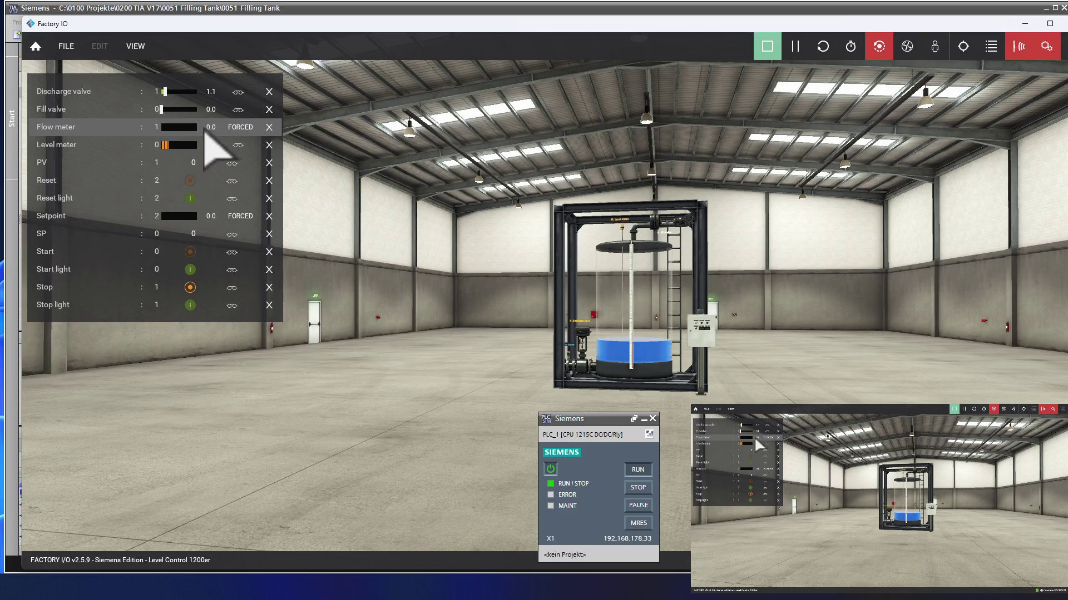
Step: Release the forced flow meter reading and switch to the Node-RED dashboard charts
click(239, 127)
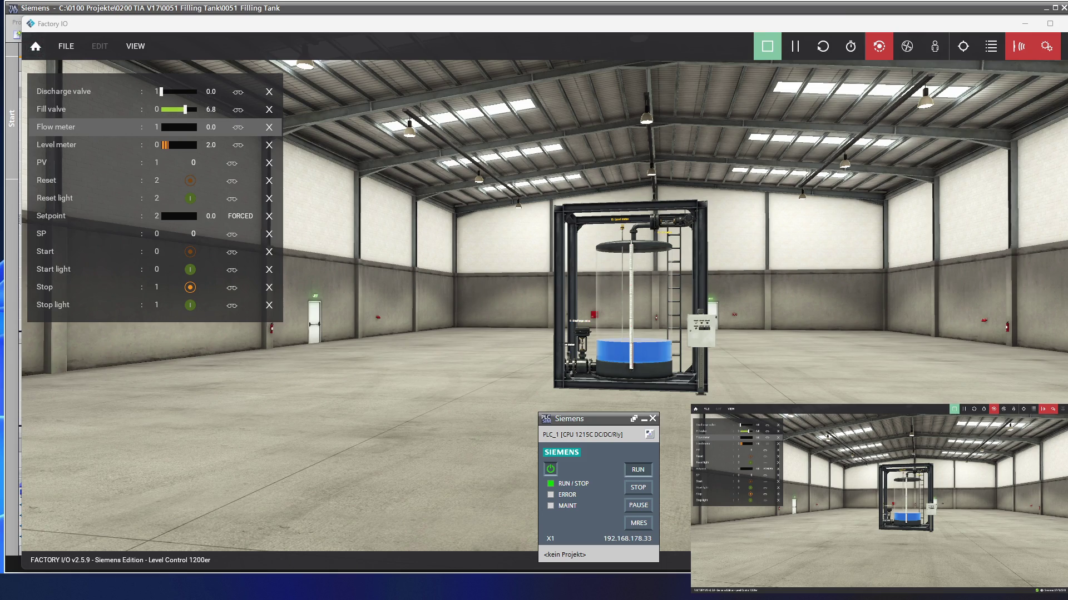
key(alt+Tab)
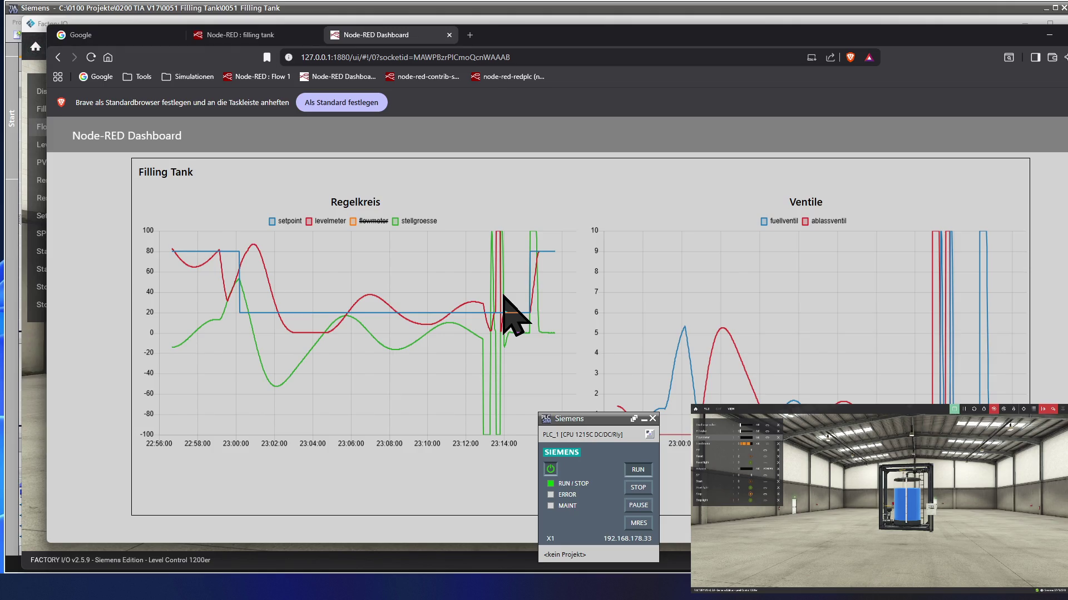
Step: After checking the Regelkreis chart, bring TIA Portal's PID_Compact_1 parameters to the front
click(186, 11)
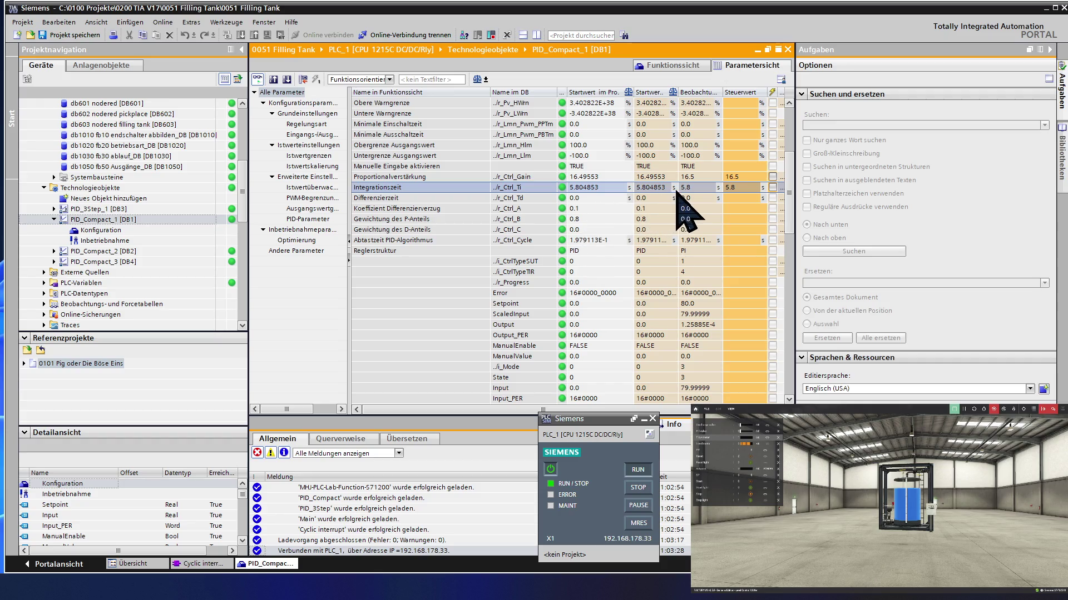
Step: Enter control values gain 1.0 and integration time 20.0 and write them to PID_Compact_1
click(748, 178)
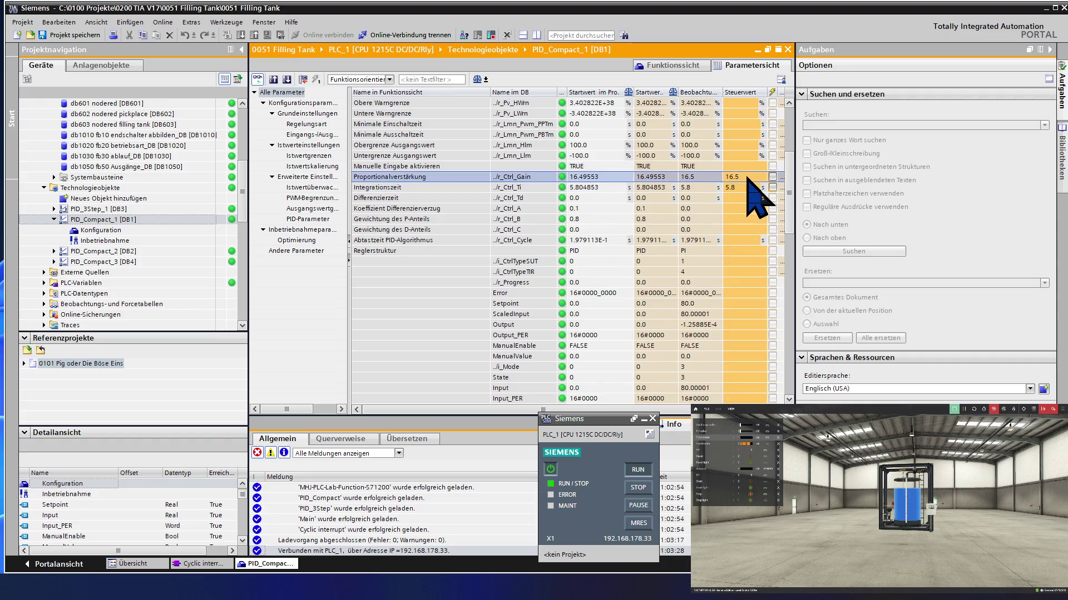
click(747, 178)
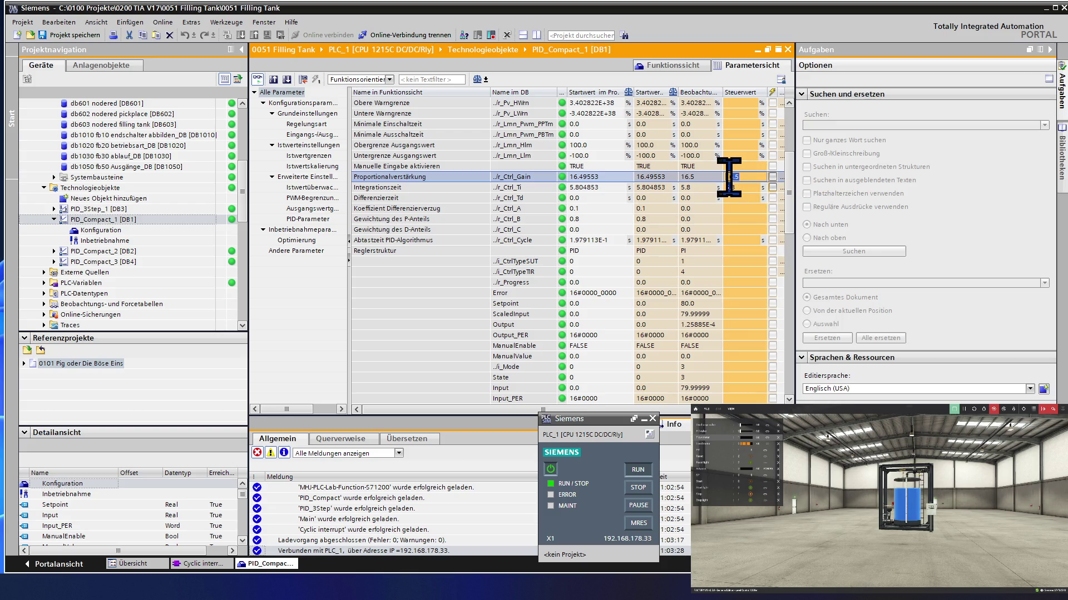
text(1)
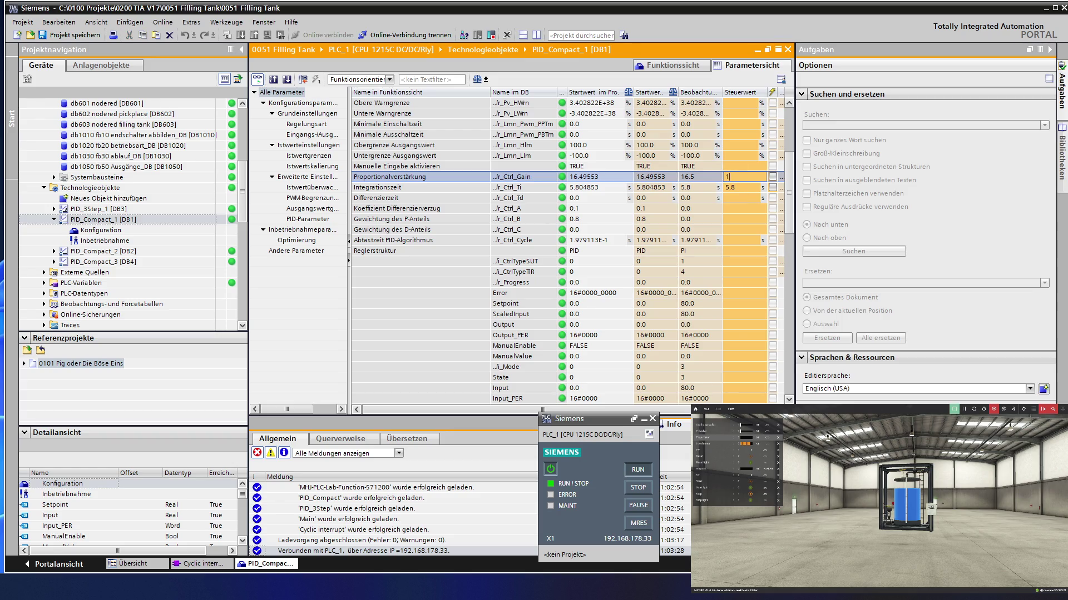
text(.0)
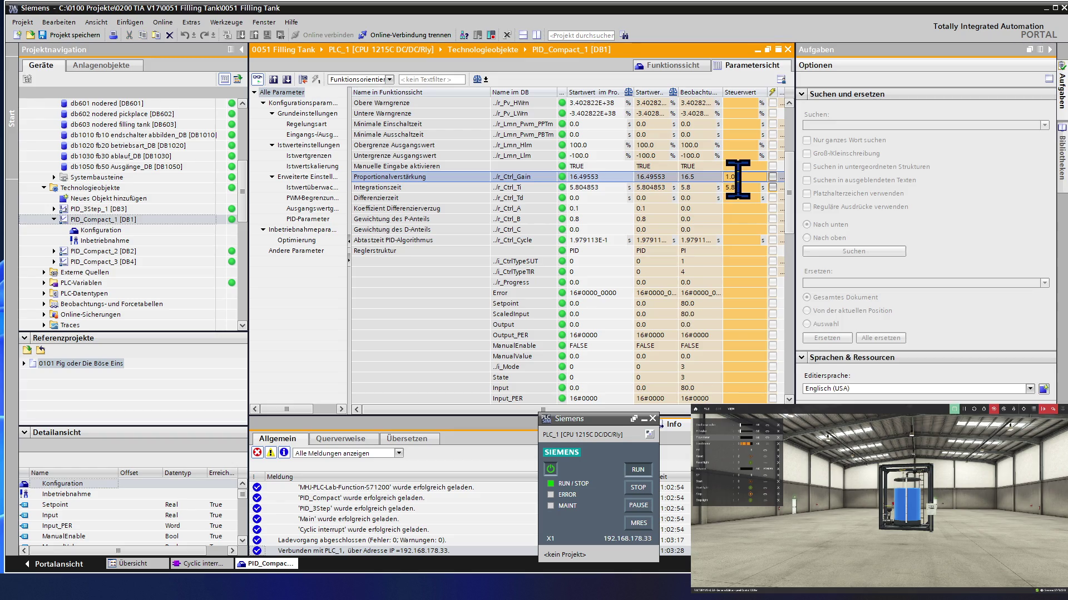
click(741, 187)
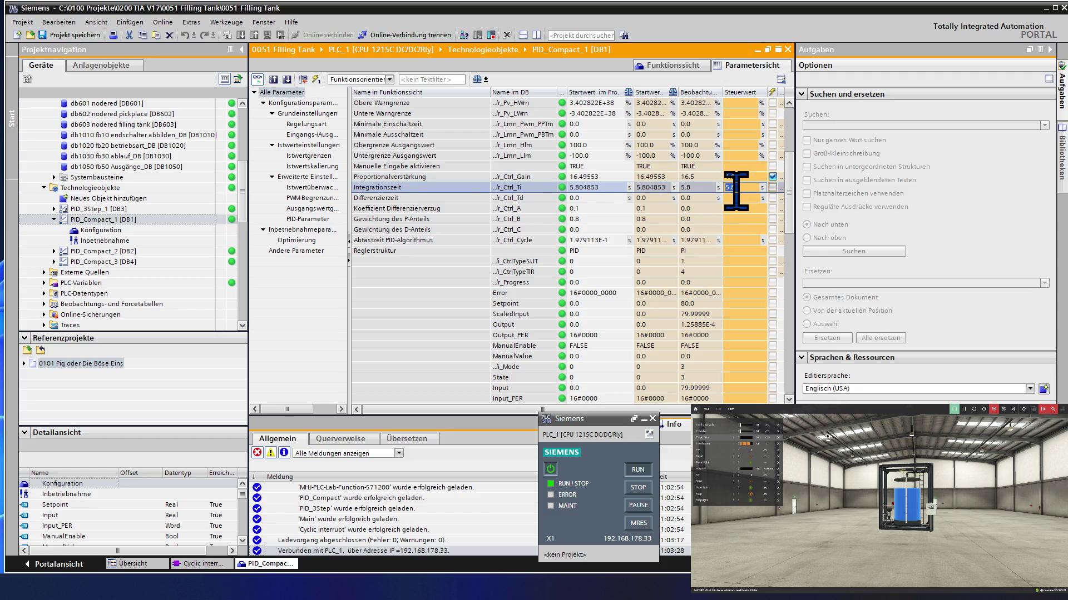
key(BackSpace)
text(20)
click(741, 176)
text(1)
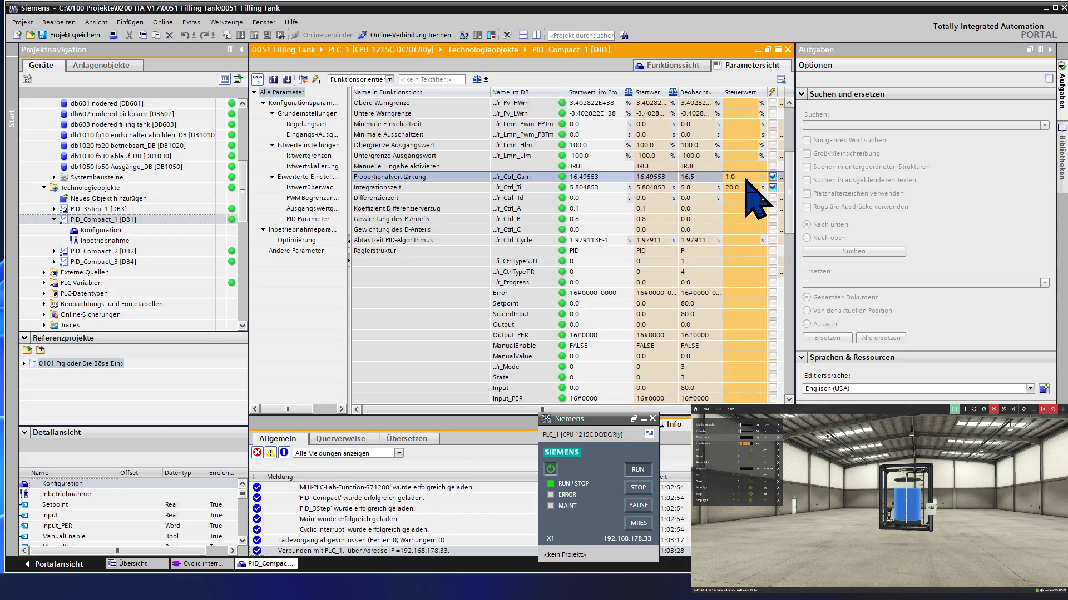
click(743, 179)
click(315, 77)
Step: Switch to the Node-RED Dashboard to read the Regelkreis level chart
key(alt+Tab)
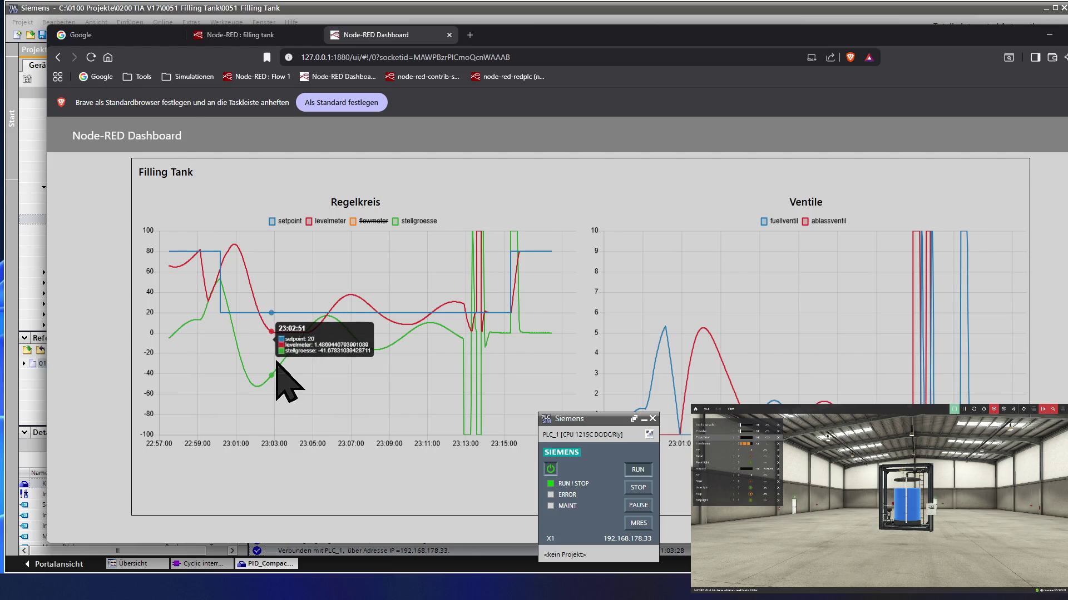
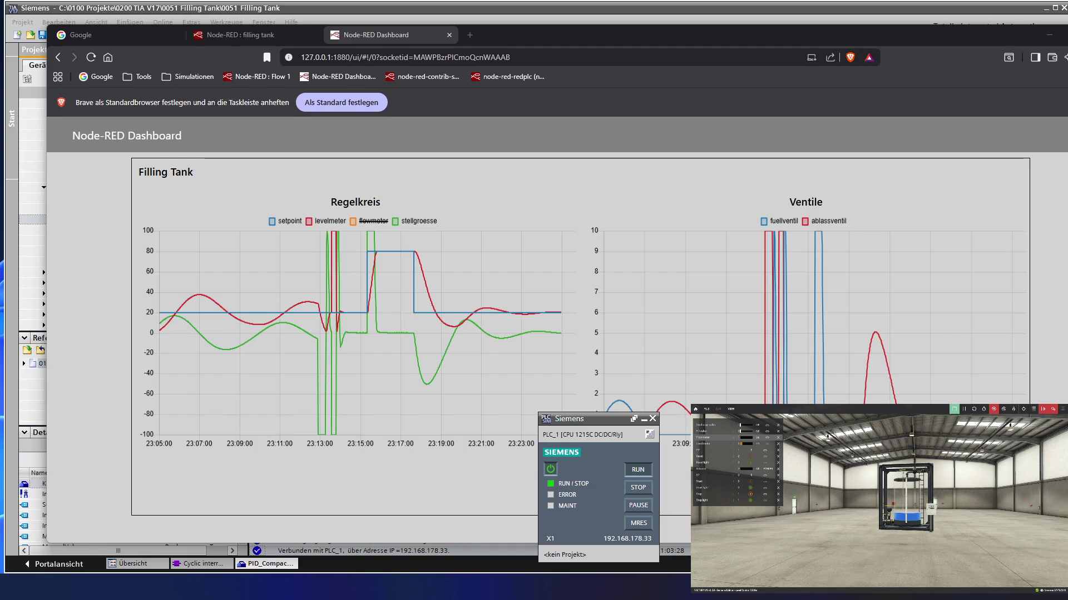
Step: Switch to the filling tank.txt notes with the PID Regelparameter table
key(alt+Tab)
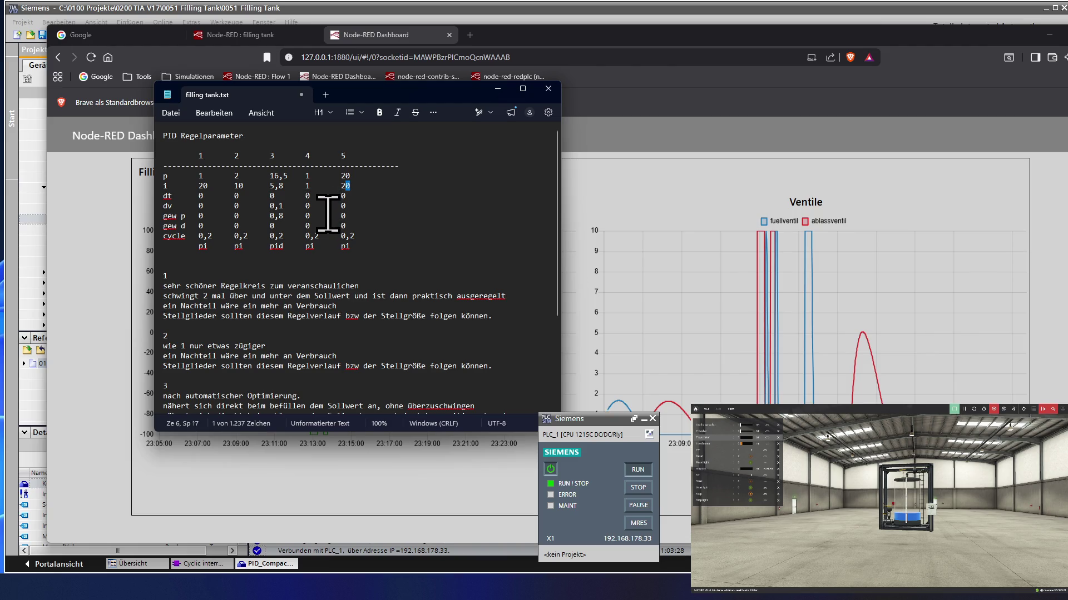
scroll(325, 299, down, 3)
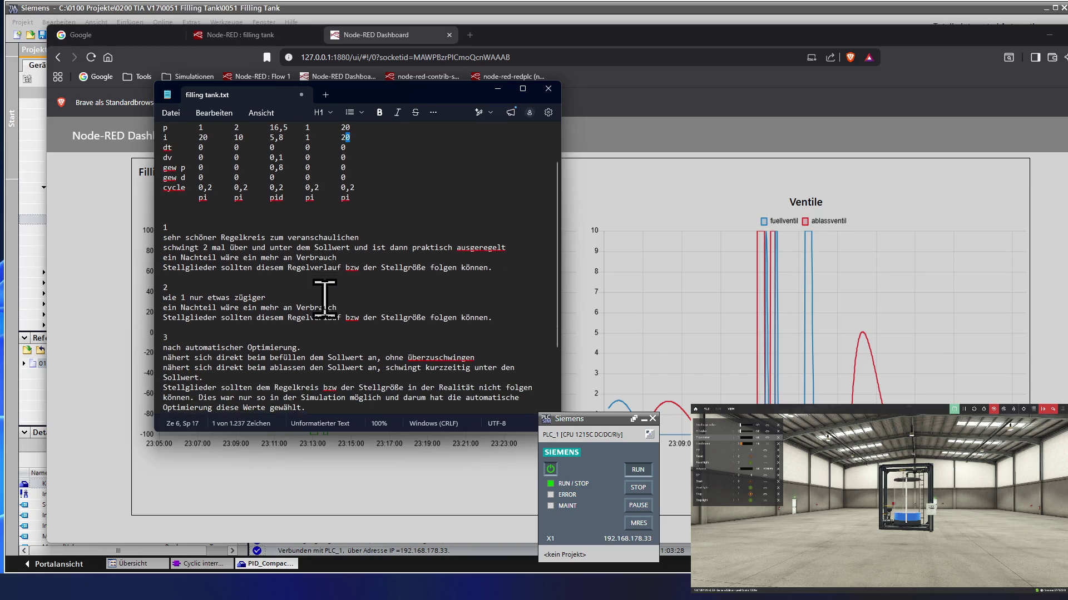
scroll(324, 299, down, 2)
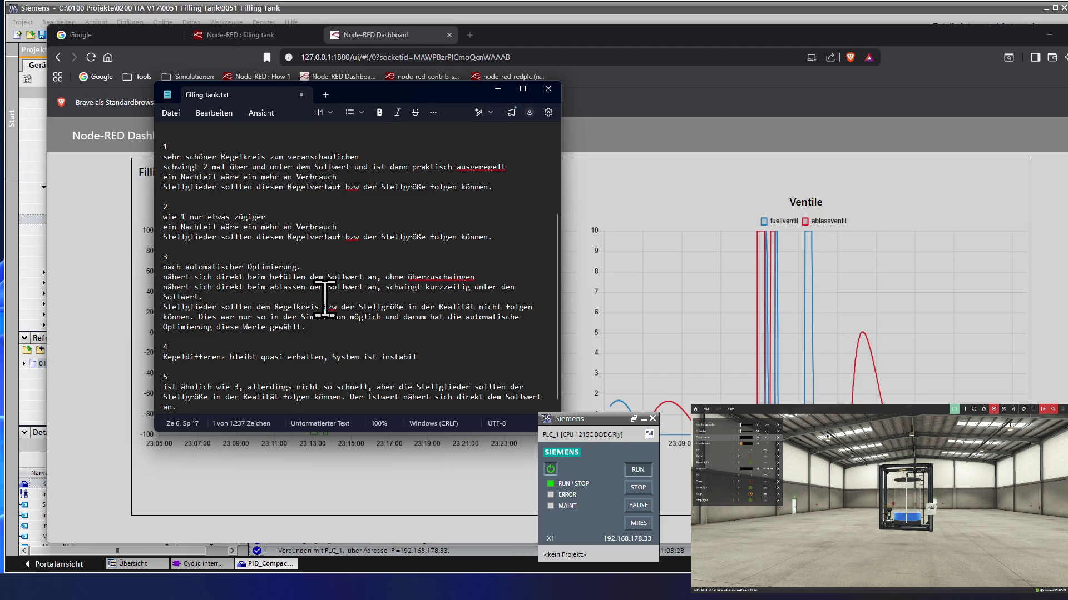
scroll(324, 300, down, 1)
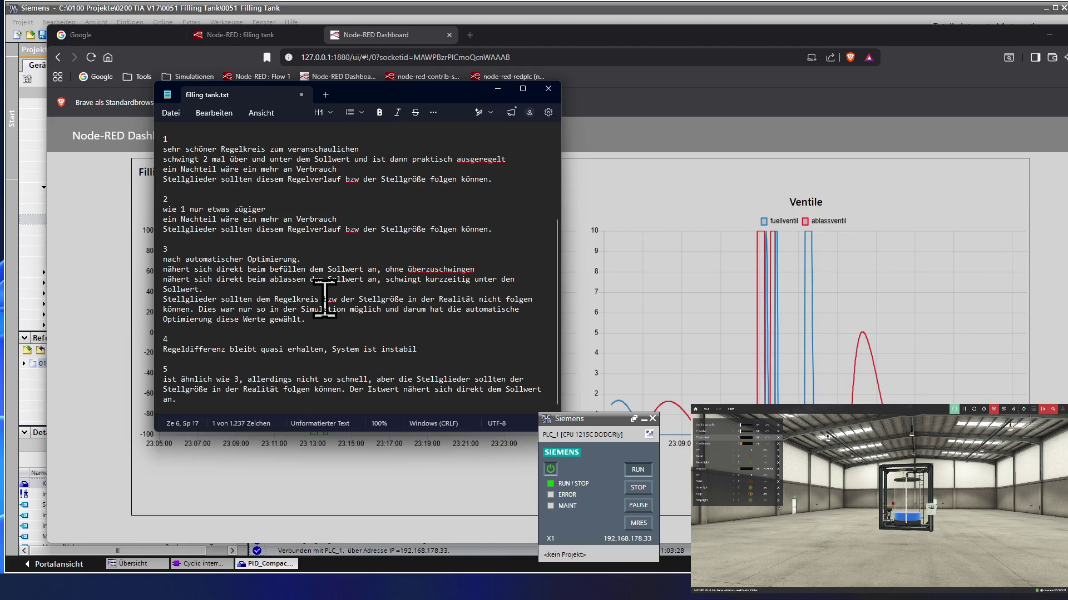
scroll(324, 299, up, 1)
scroll(324, 298, up, 2)
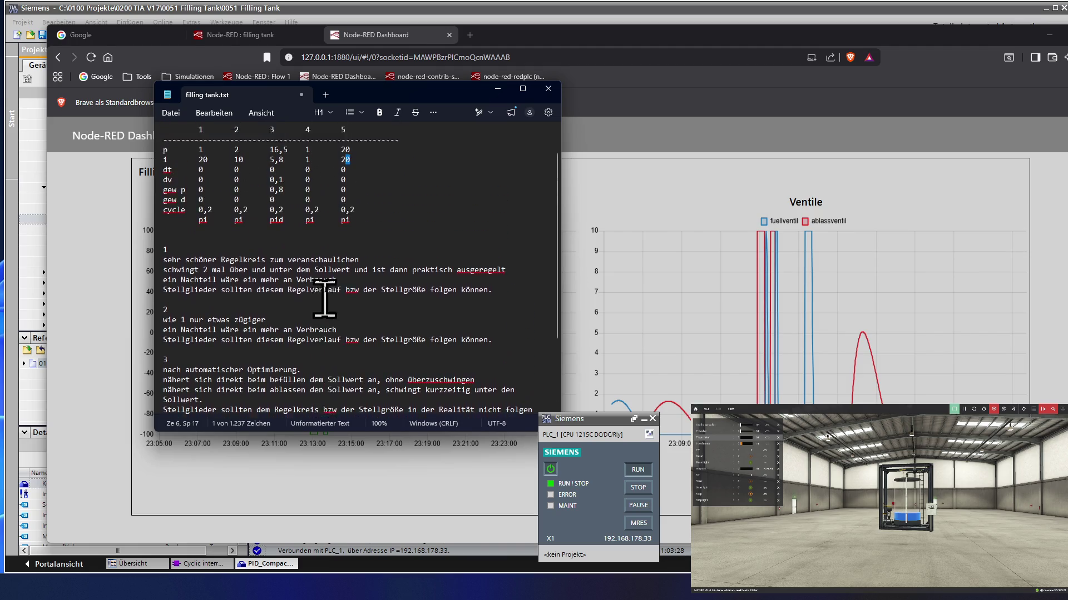
scroll(324, 288, up, 2)
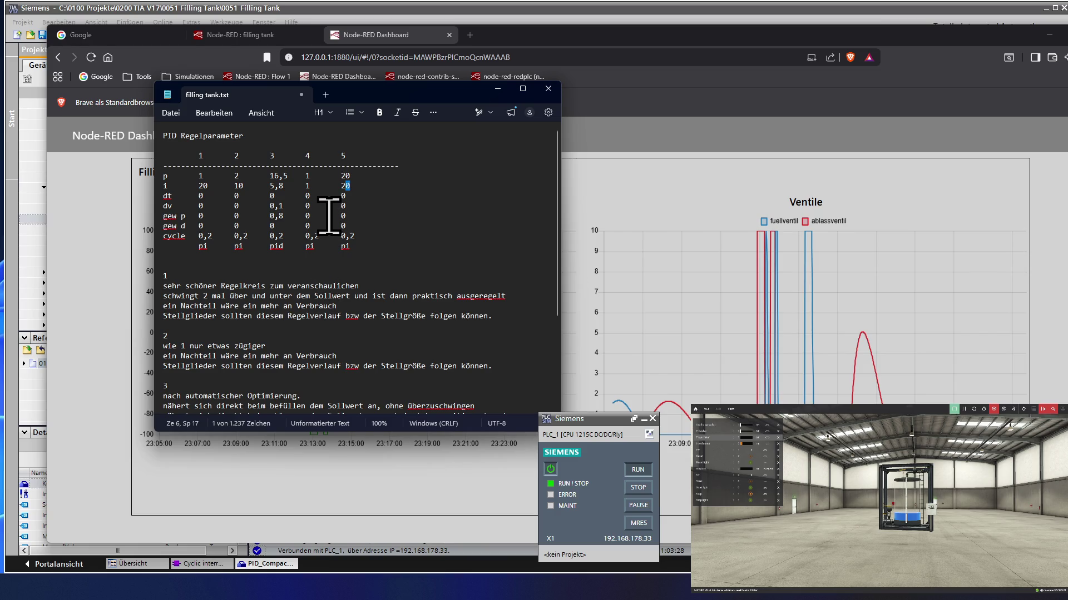
Step: Enter 1.0 as the Integrationszeit Steuerwert of PID_Compact_1 and modify it once on the controller
click(140, 19)
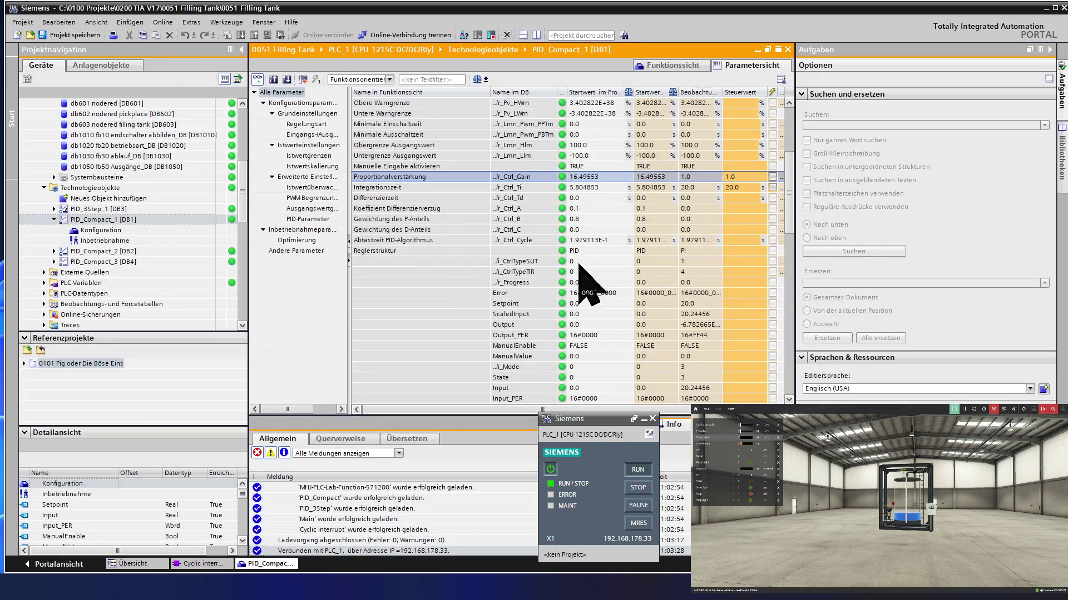
click(705, 189)
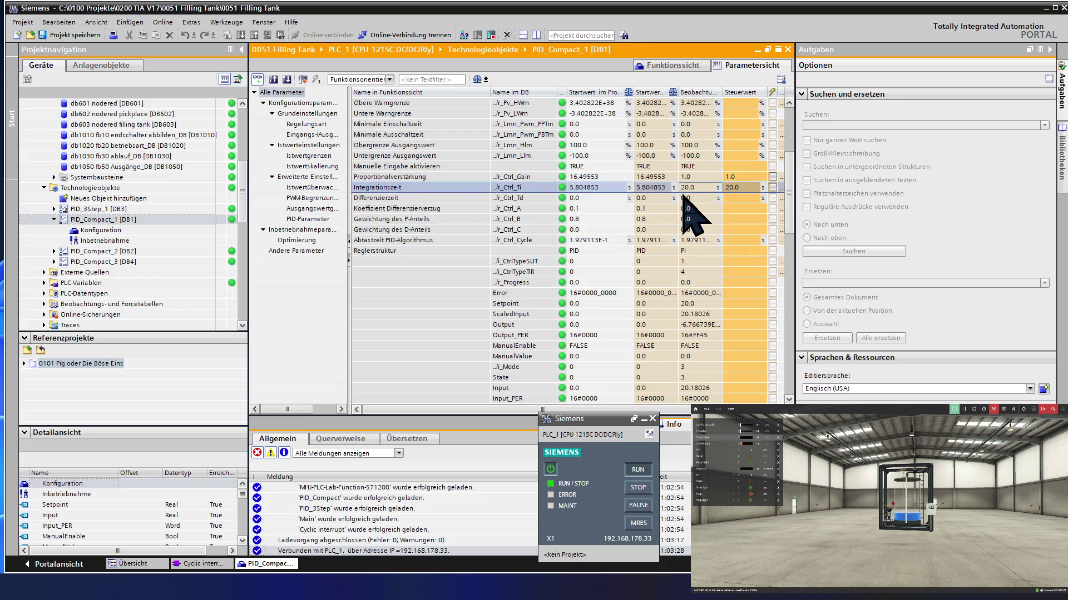
click(732, 188)
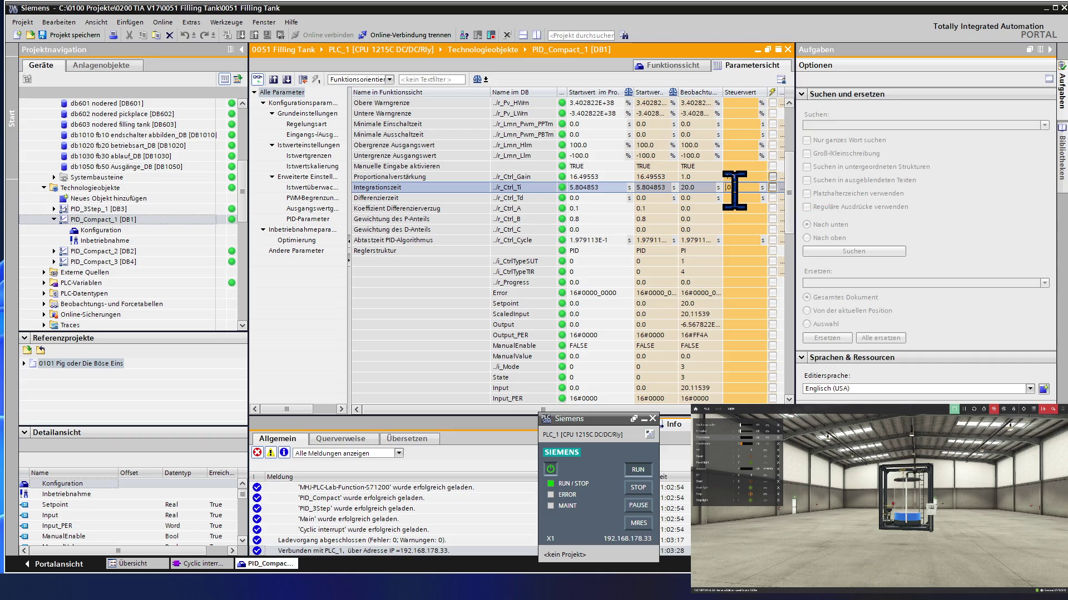
text(1)
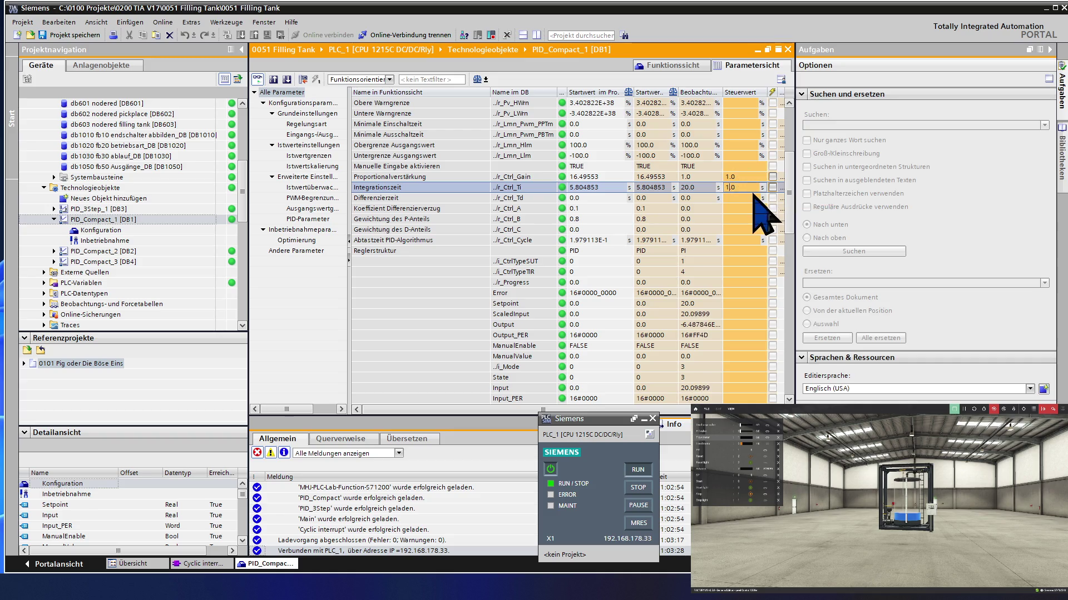
key(Return)
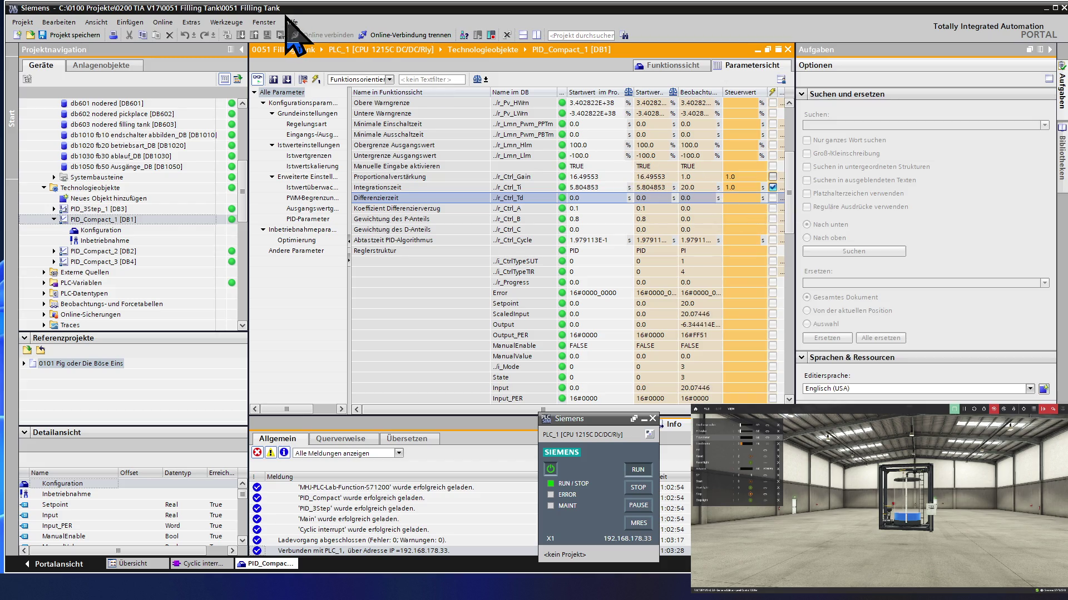
click(316, 79)
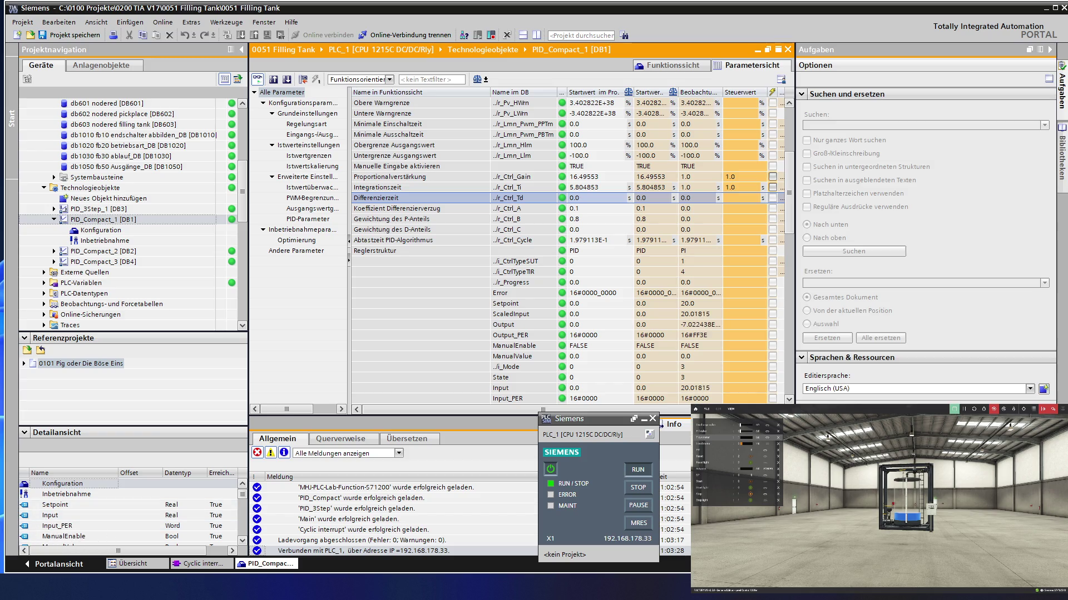
Step: Switch to the Node-RED Dashboard to watch the Regelkreis chart oscillate around setpoint 80
key(alt+Tab)
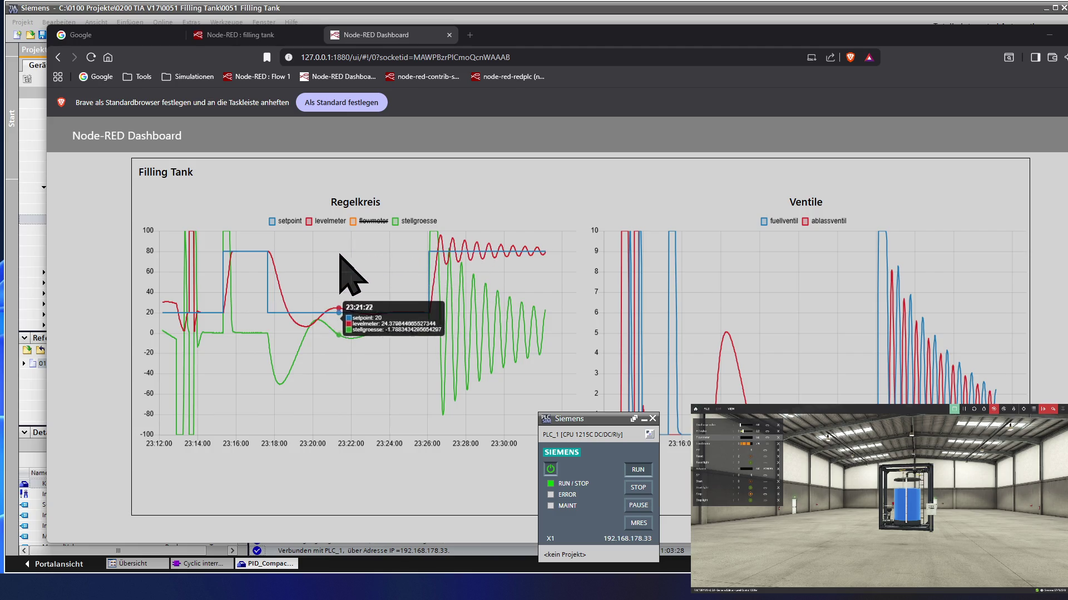
Step: Change the Integrationszeit control value to 20.0 and send it to the running controller
click(126, 11)
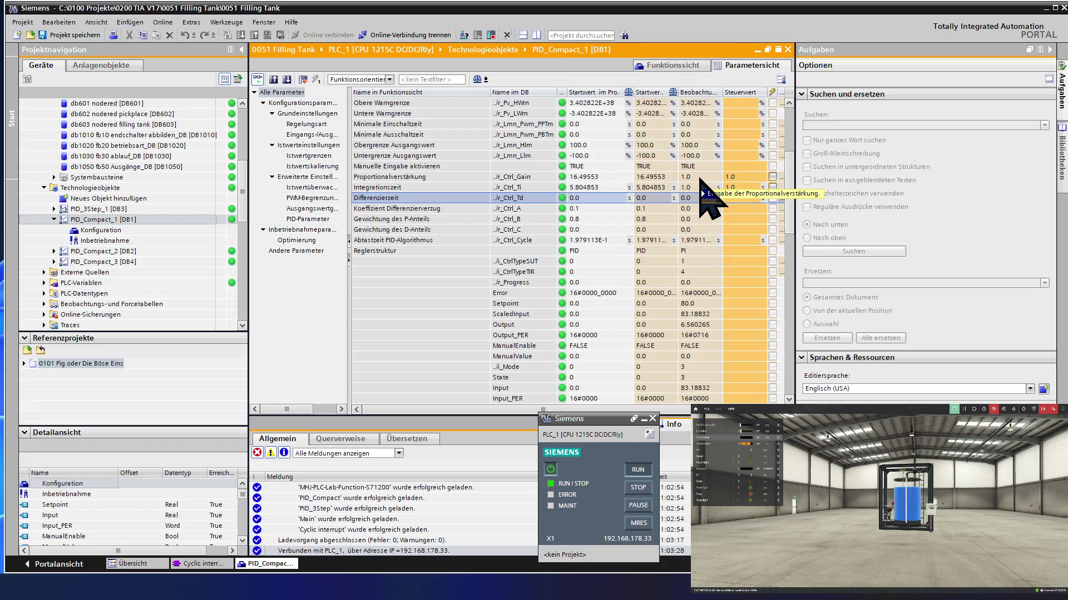
mouse_move(742, 187)
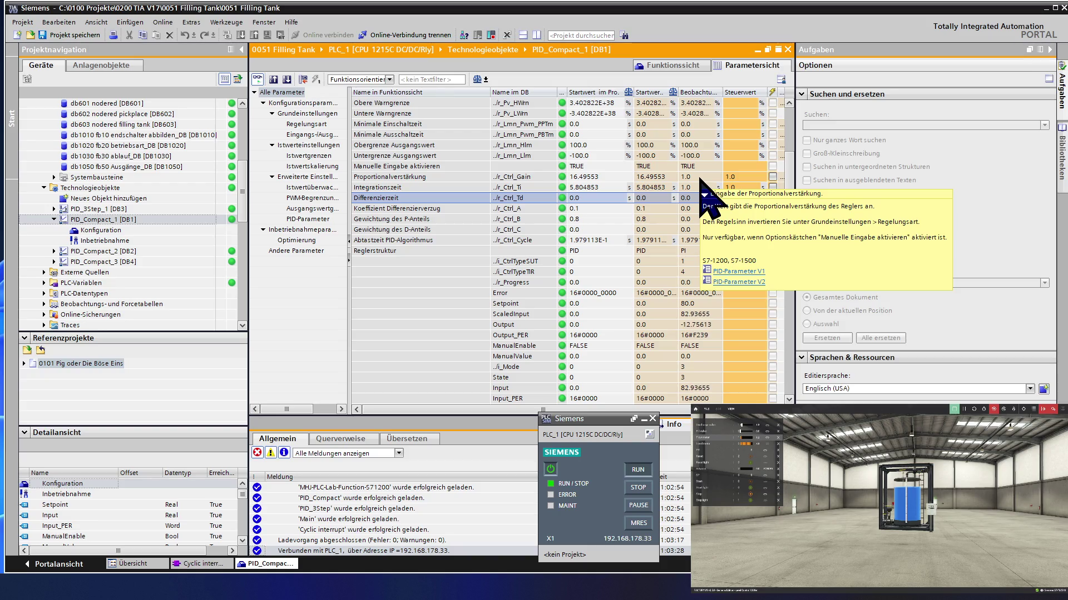
click(742, 188)
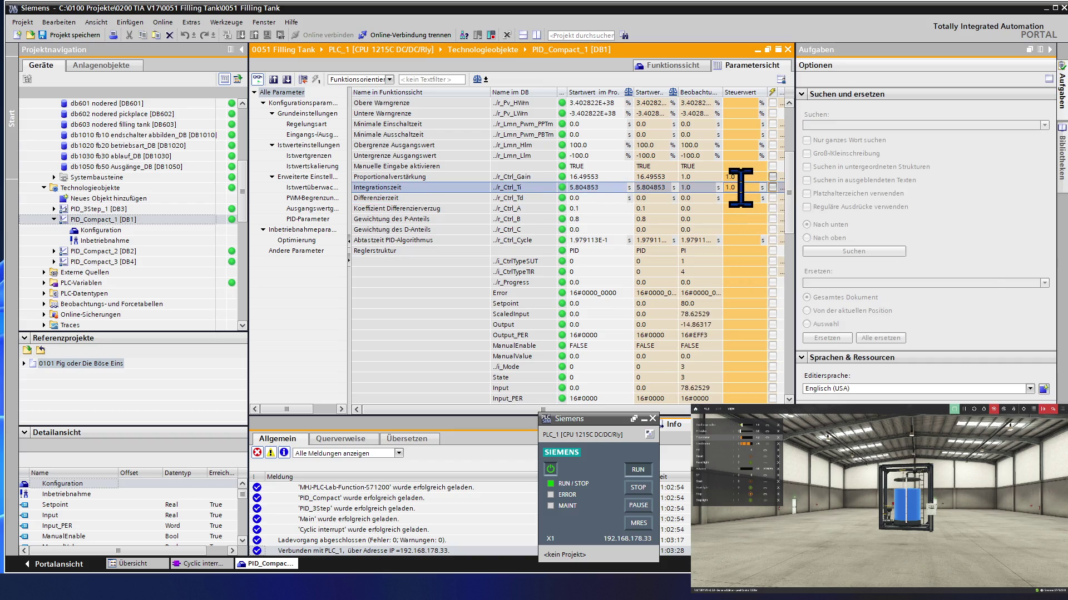
key(BackSpace)
text(20)
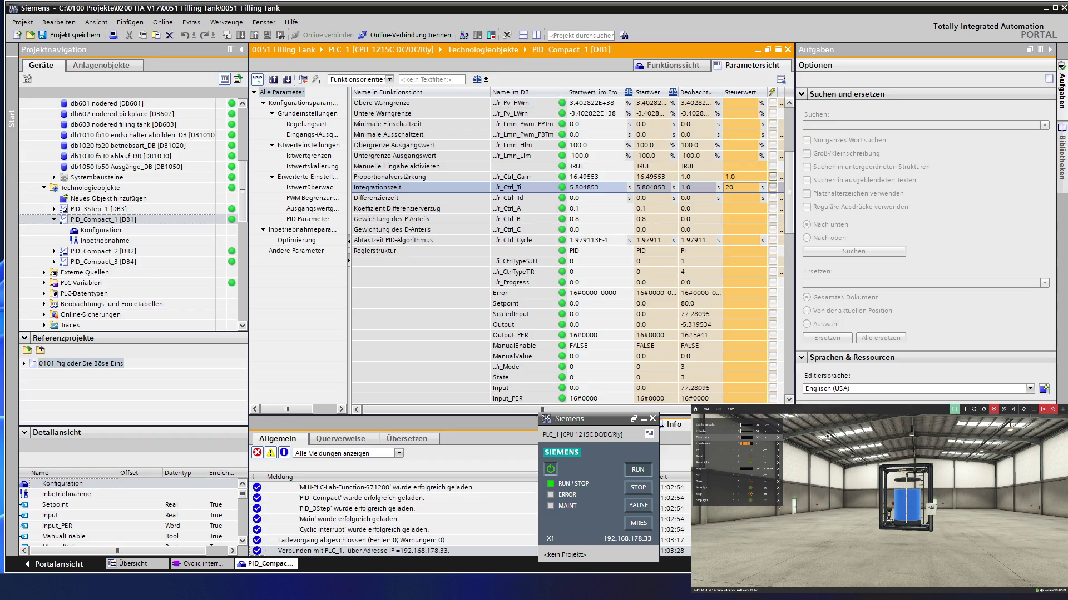
key(Return)
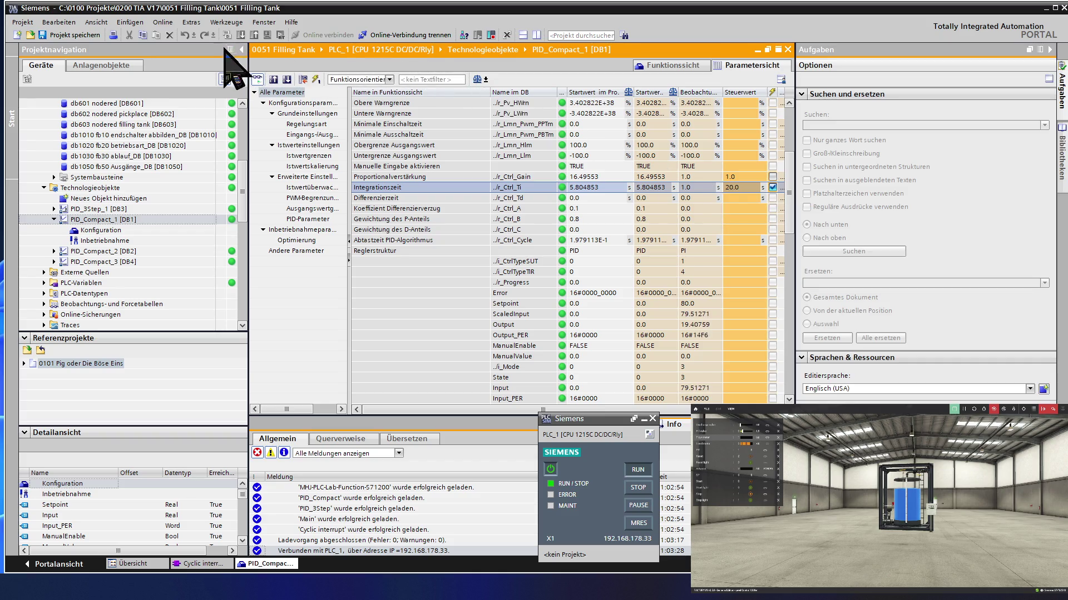
click(315, 79)
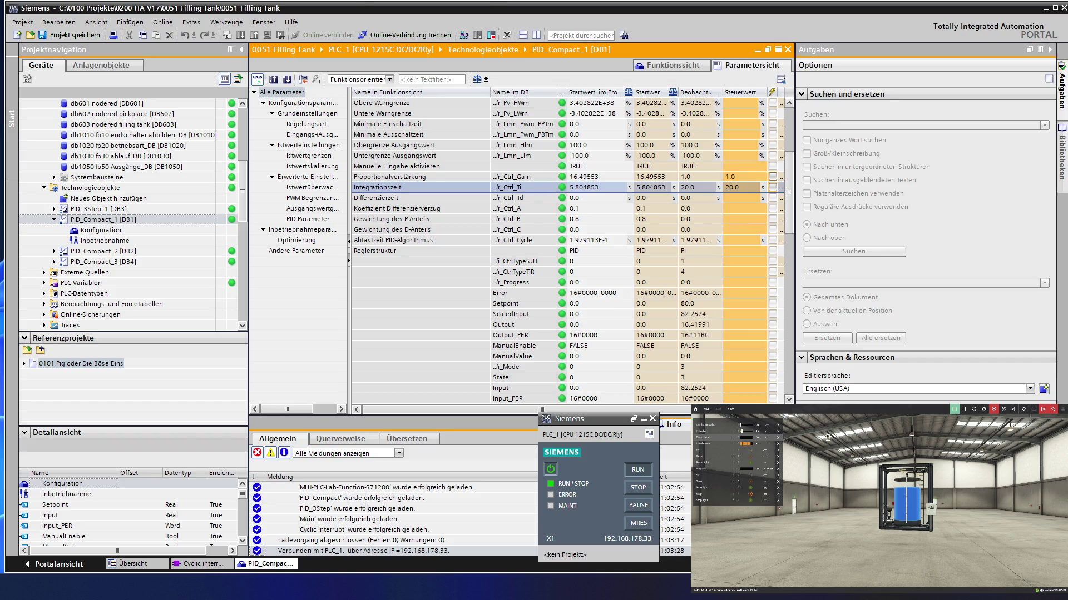
key(alt+Tab)
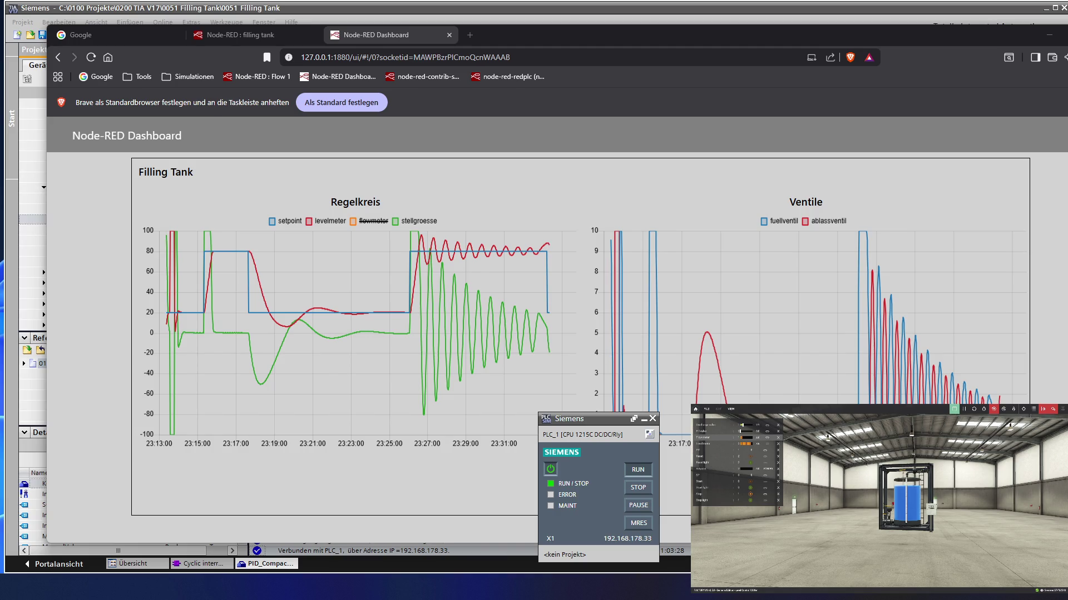
Step: Switch from the browser to the Factory IO filling tank simulation
key(alt+Tab)
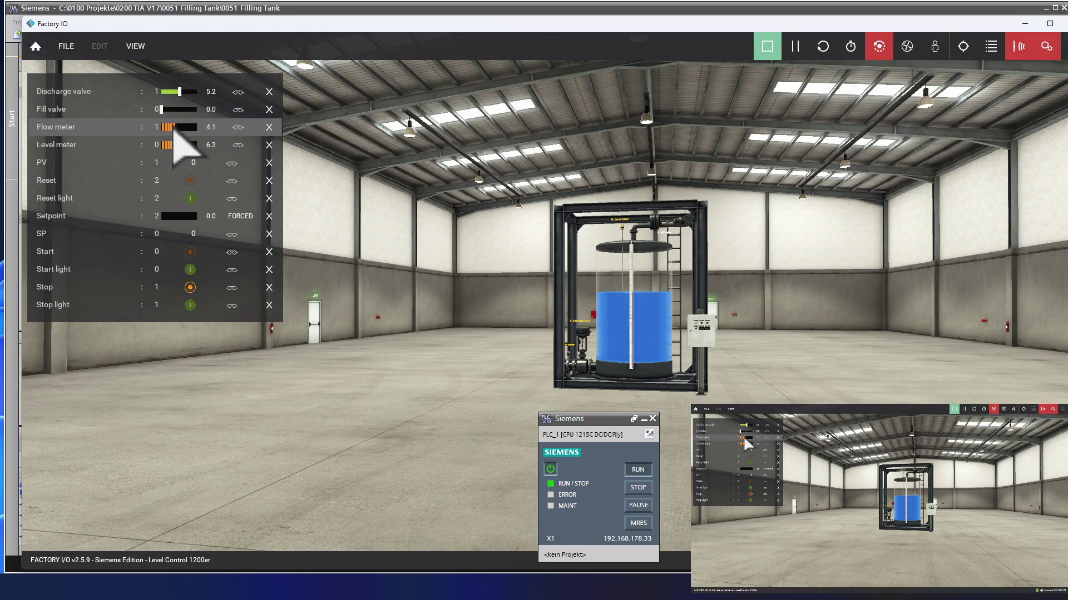
Step: Force the flow meter to 0.0 and the discharge valve to 10.0 to drain the tank
click(165, 132)
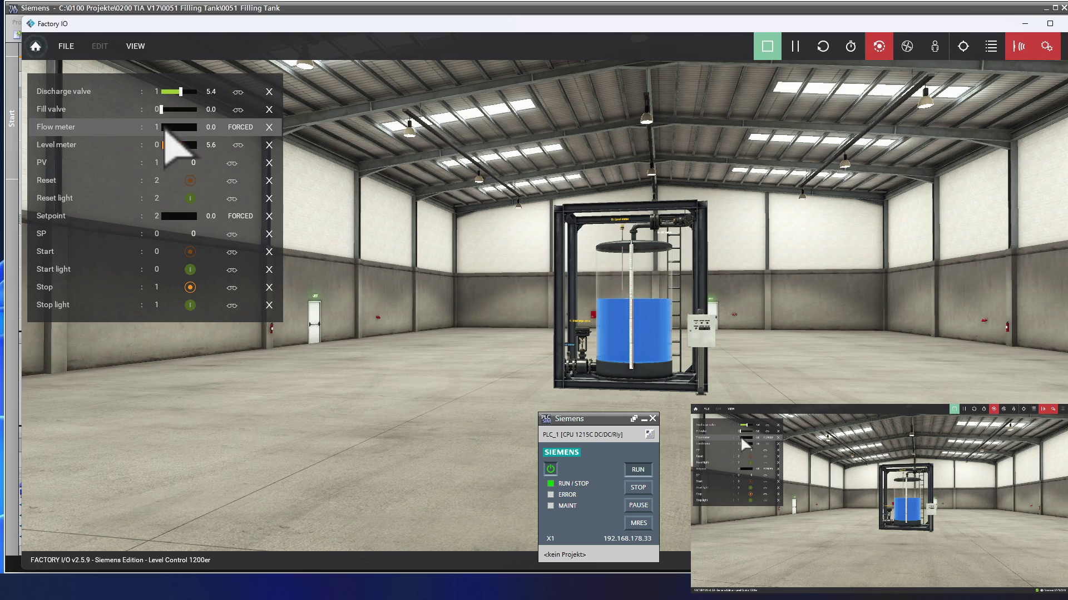
drag(180, 92, 204, 94)
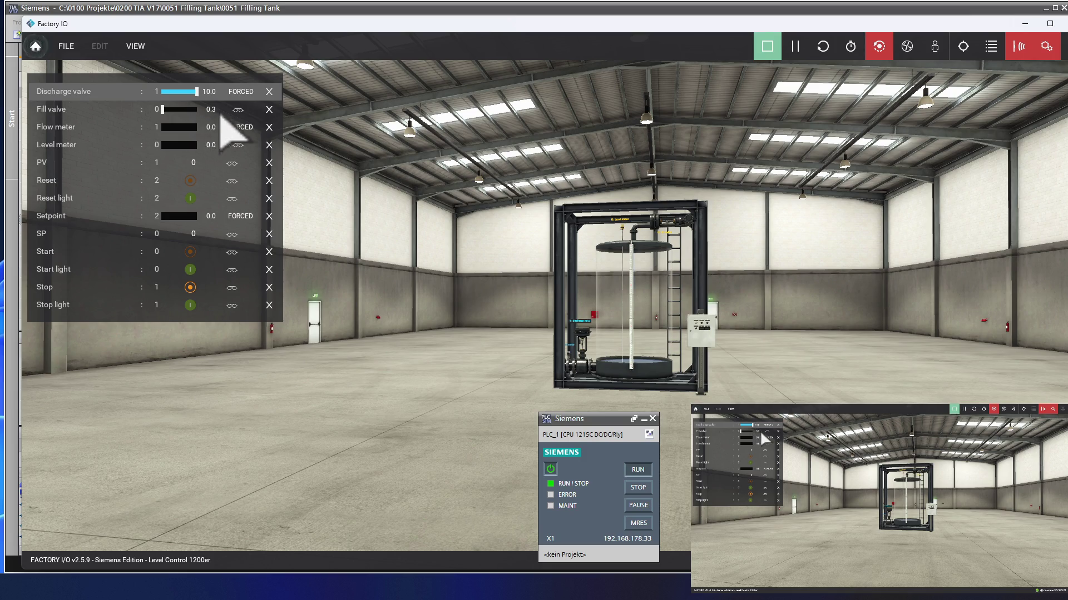
Step: Force the fill valve and the discharge valve both shut at 0.0
click(239, 110)
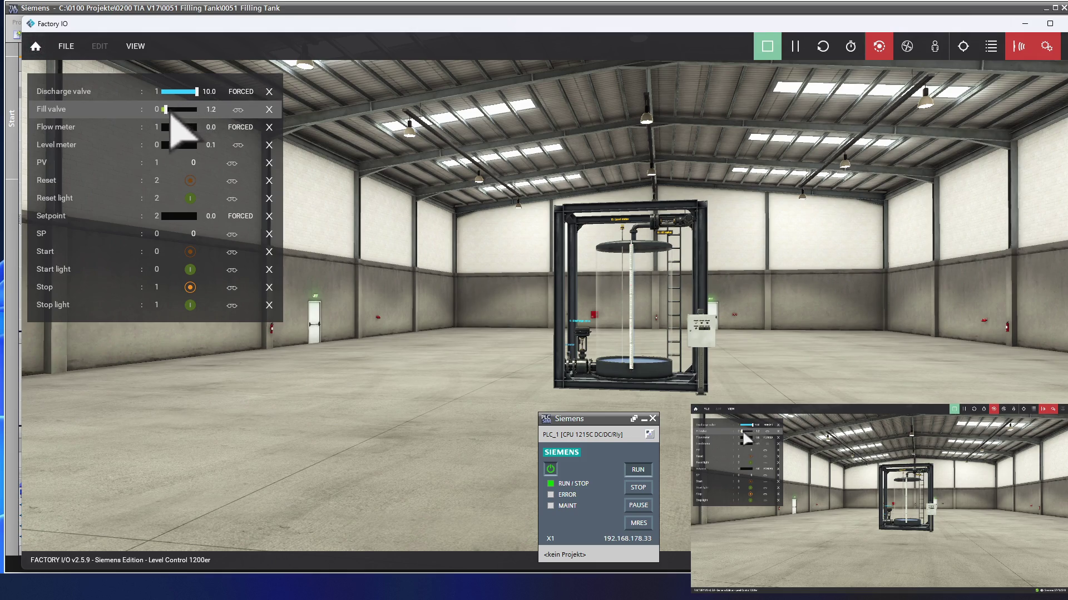
drag(191, 117, 158, 114)
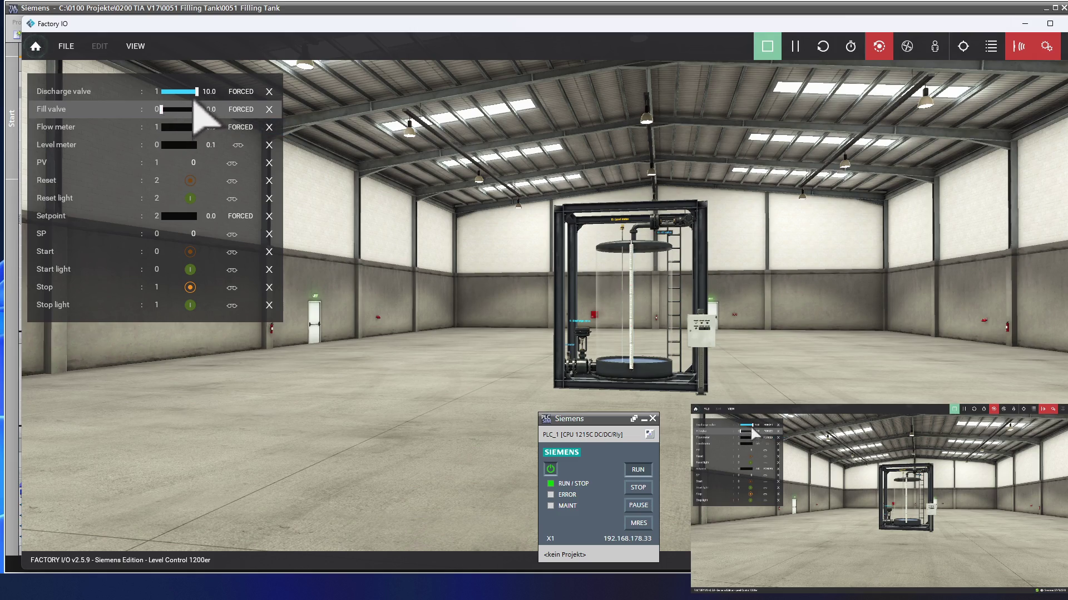
drag(198, 97, 157, 105)
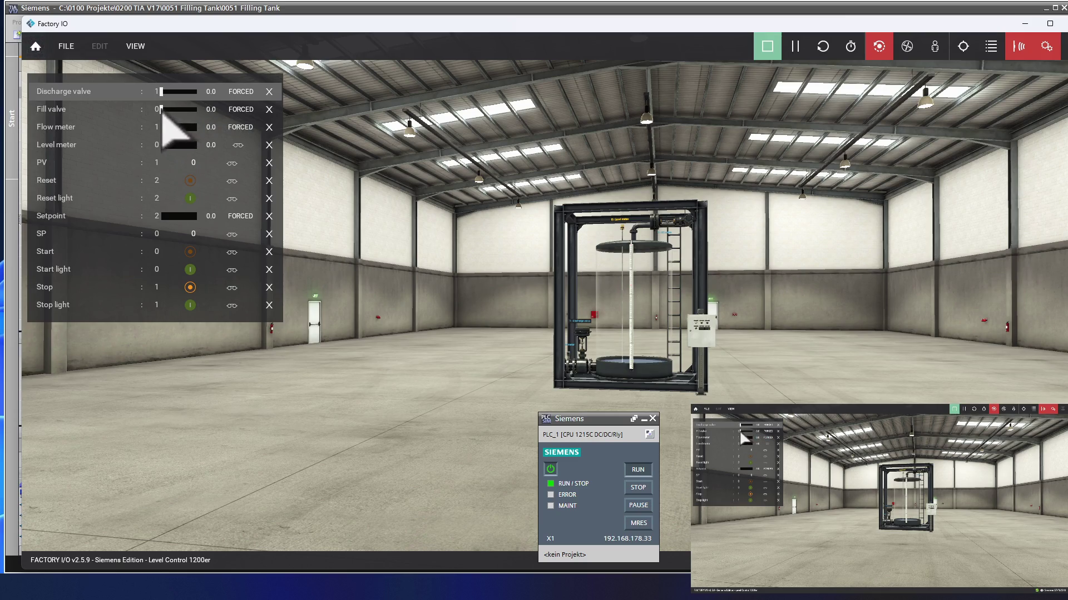
Step: Force the fill valve fully open at 10.0 so the tank fills to the top
drag(163, 115, 219, 123)
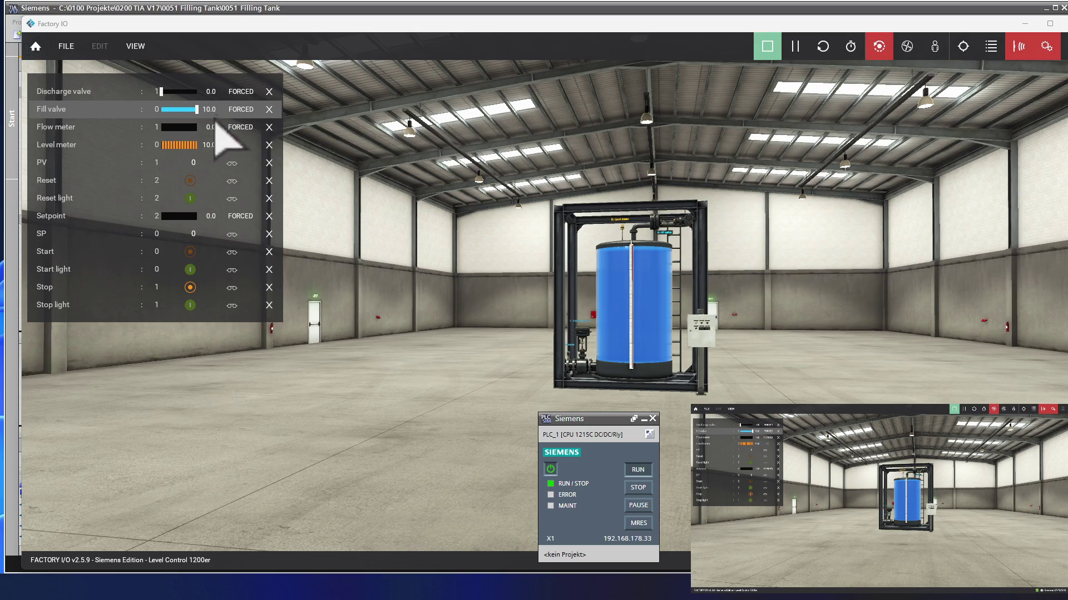
Step: Remove forcing from the discharge valve, fill valve and flow meter rows
click(240, 92)
click(239, 109)
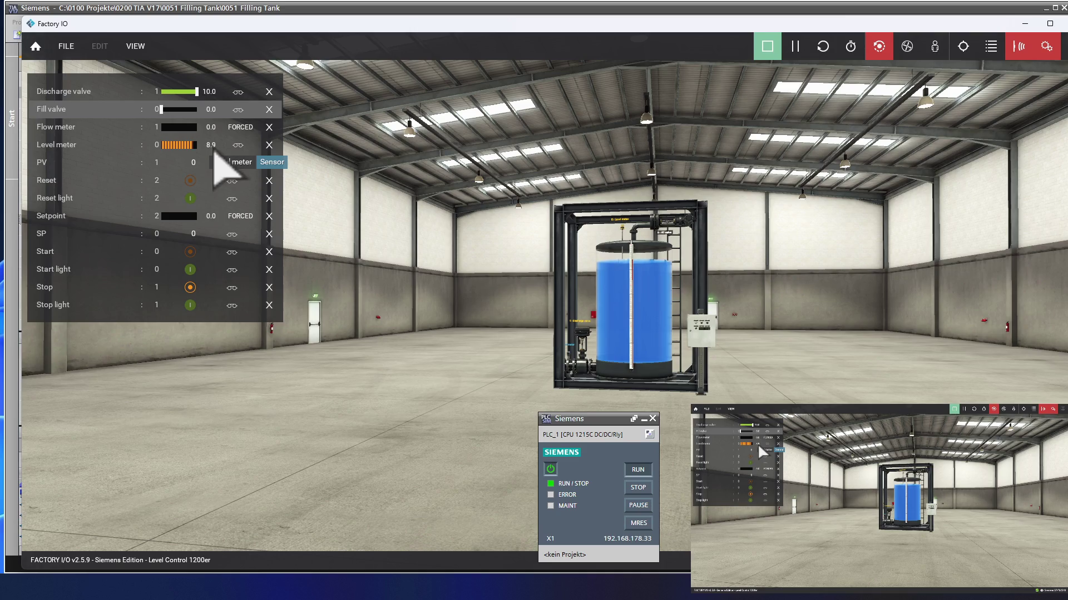
click(241, 128)
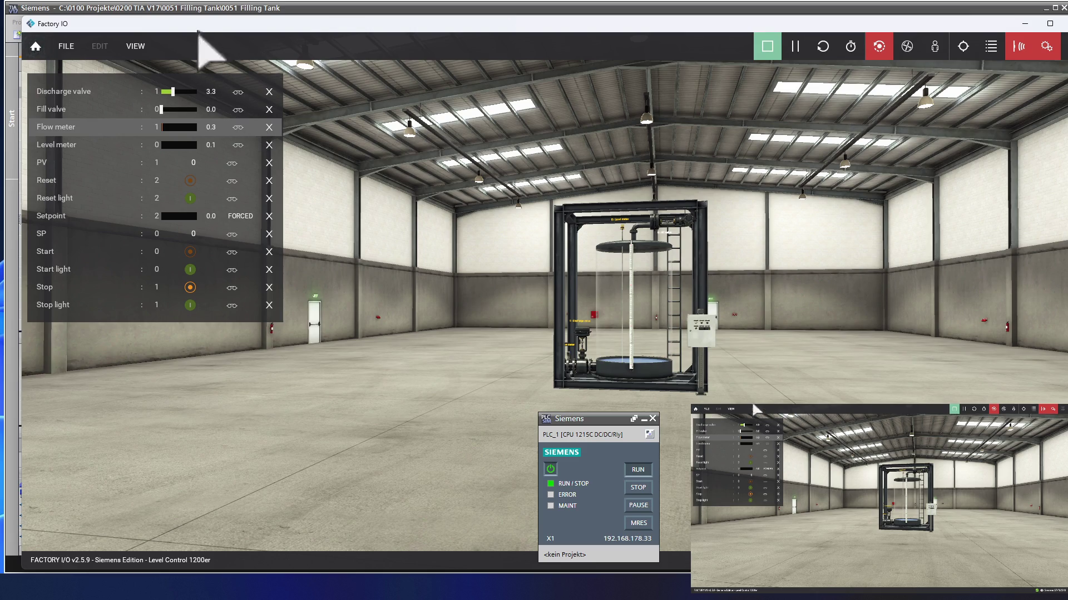
Step: Confirm the Integrationszeit control value of 20.0 in PID_Compact_1, then switch to Factory IO
click(310, 7)
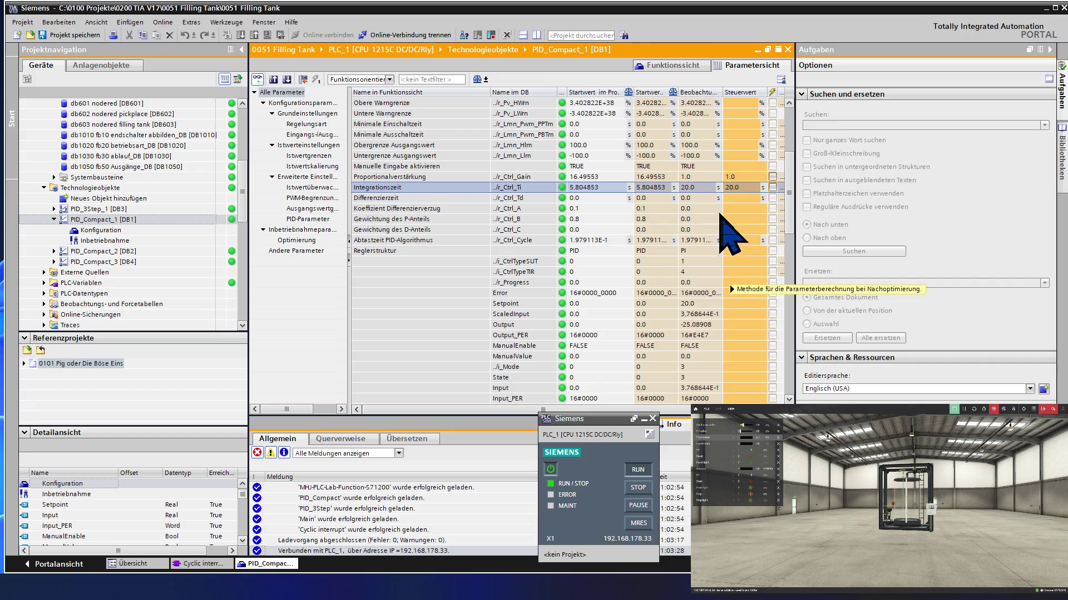
click(731, 187)
key(Return)
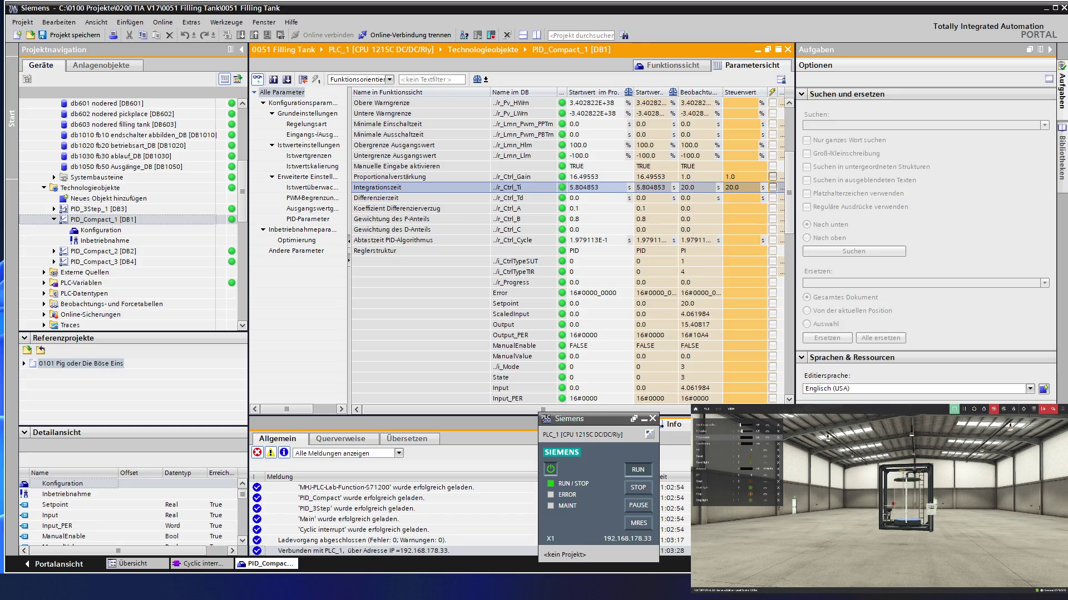
key(alt+Tab)
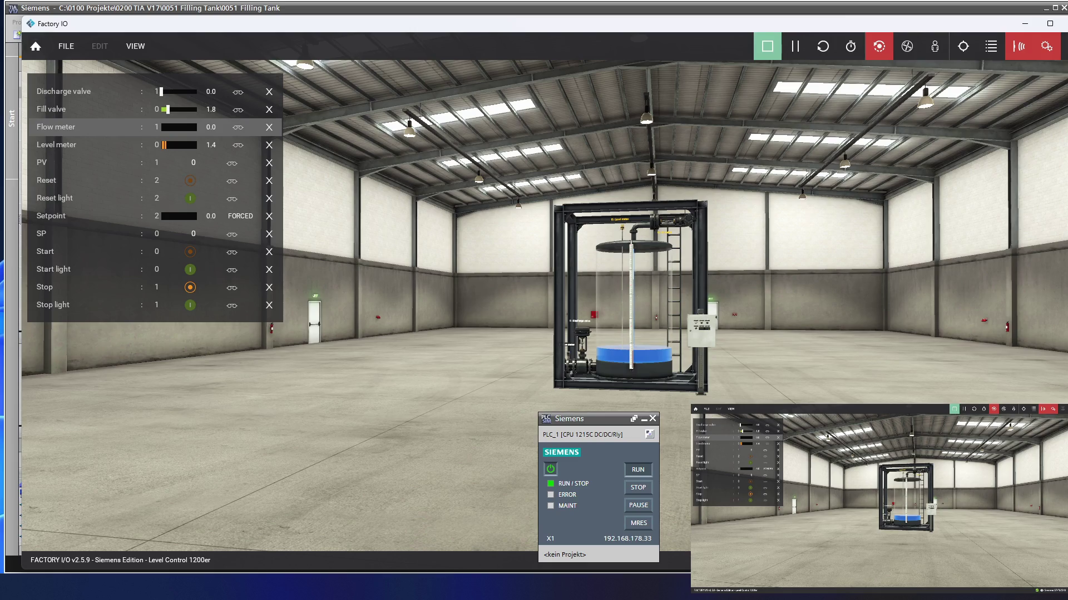
Step: Switch from Factory IO to the browser with the Node-RED Filling Tank dashboard
key(alt+Tab)
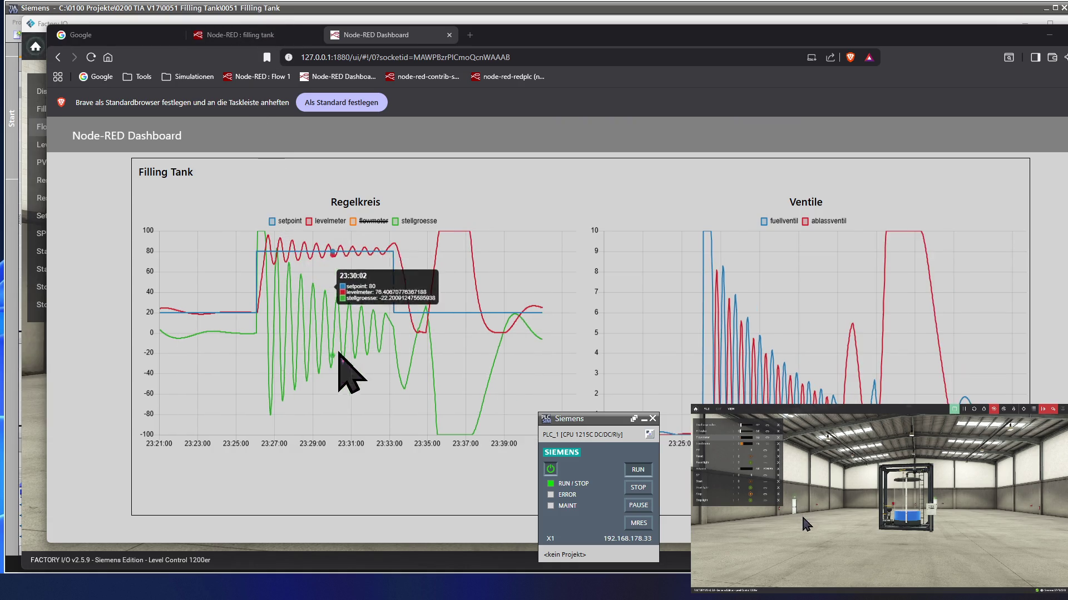
Step: Bring TIA Portal with the PID_Compact_1 online parameters back to the front
click(142, 11)
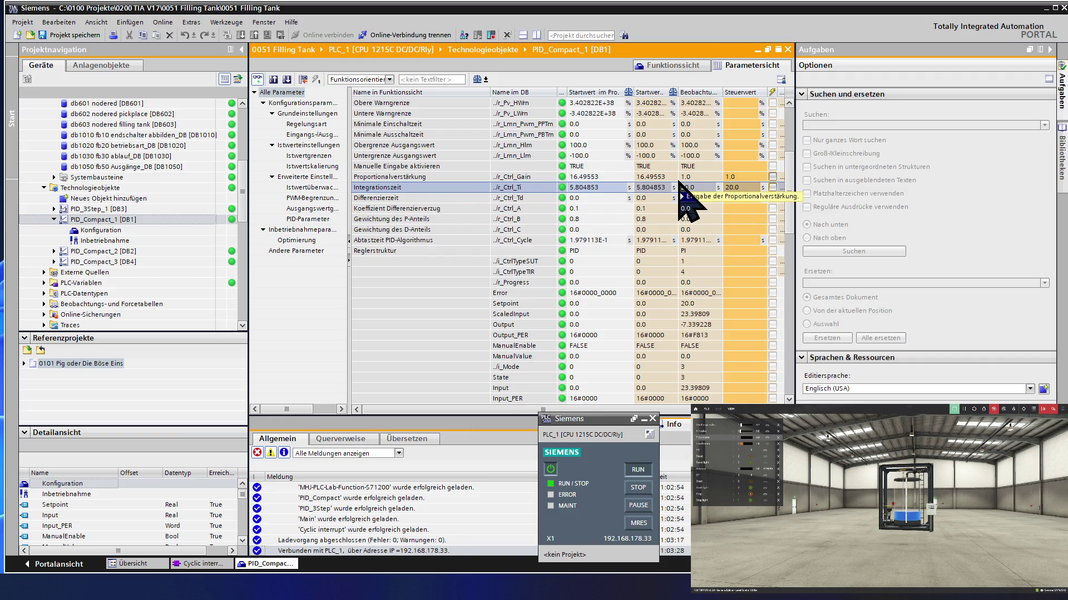
mouse_move(735, 187)
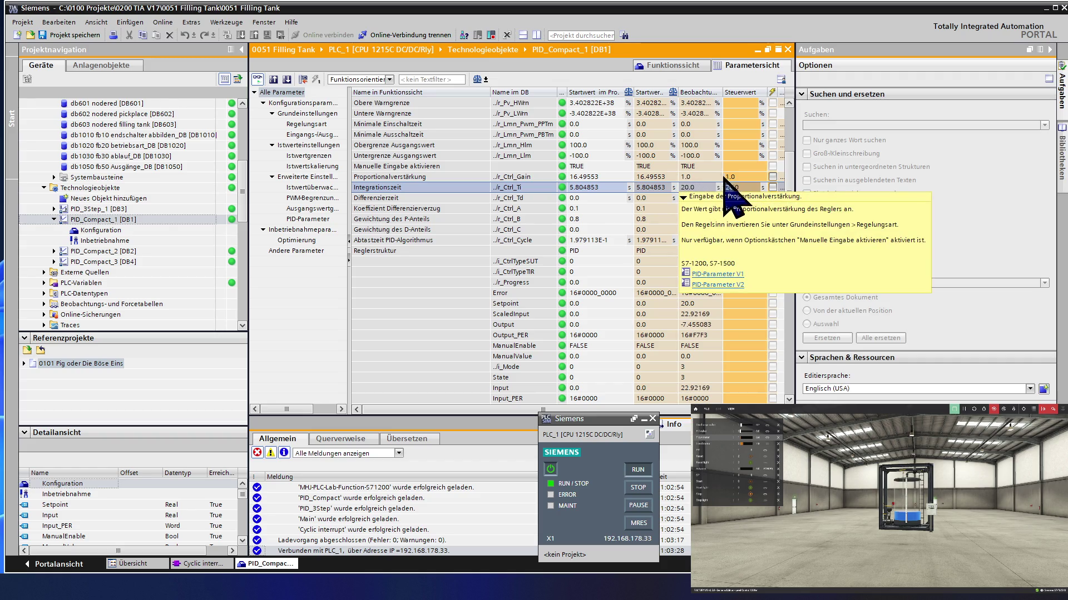
Step: Enter 40.0 as the Steuerwert for Proportionalverstärkung of PID_Compact_1
click(742, 177)
click(742, 177)
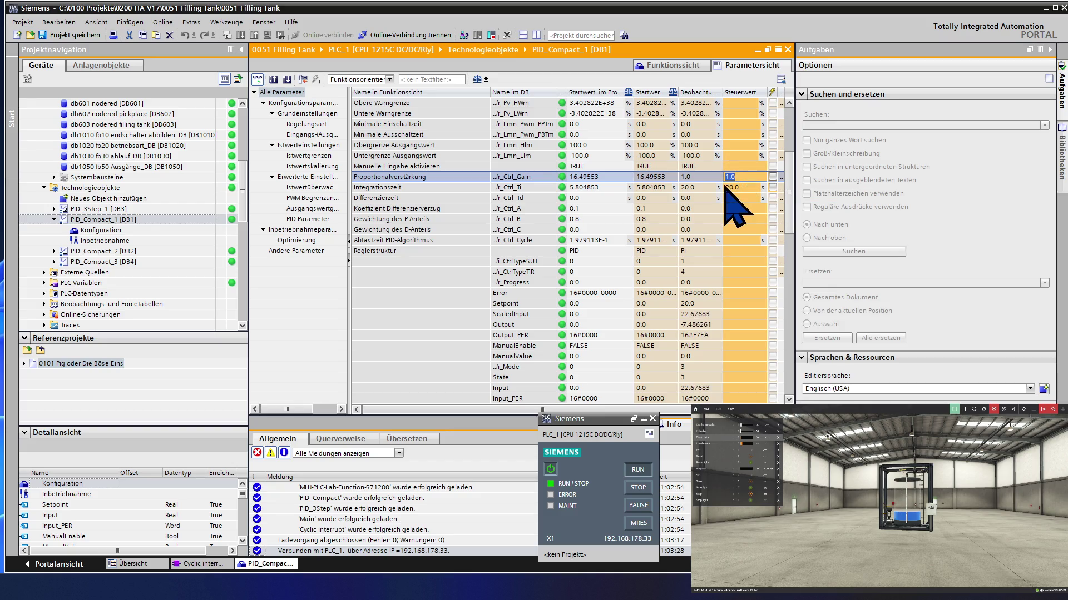
text(40)
key(Return)
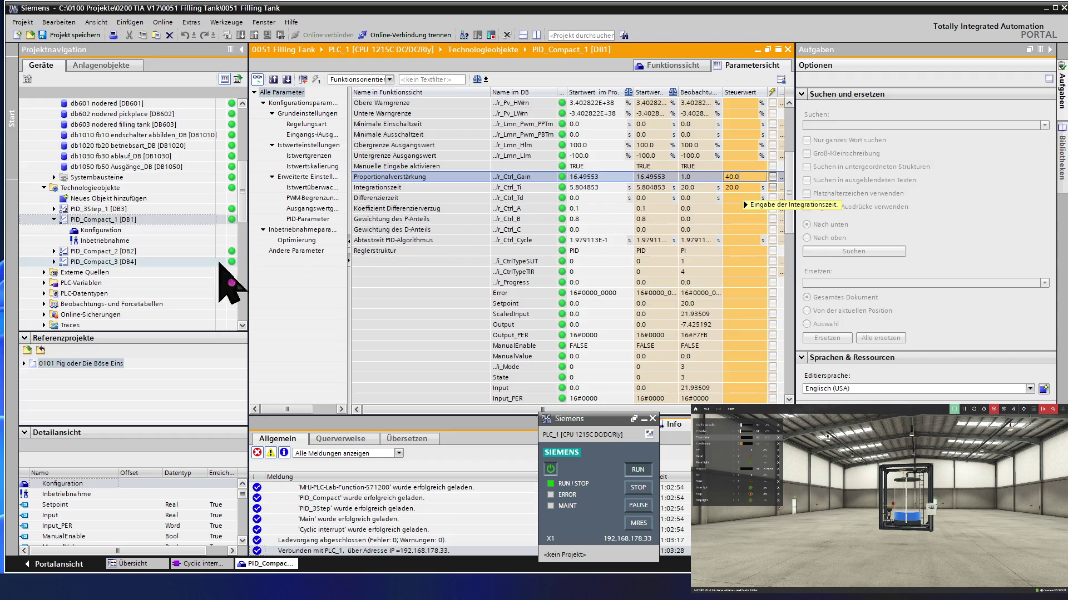
key(F2)
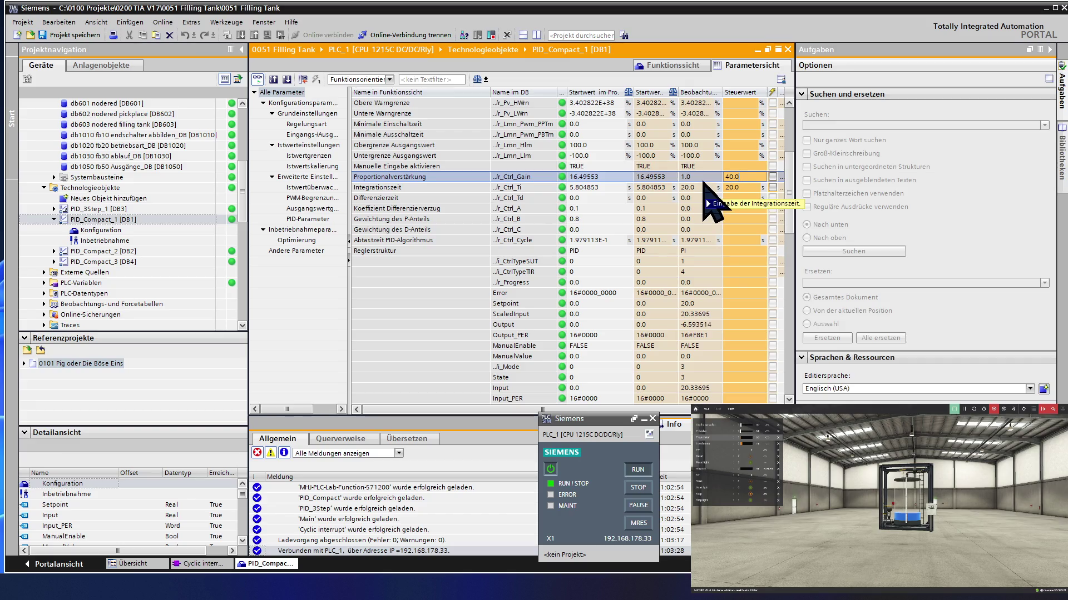
Step: Replace the Integrationszeit control value 20.0 with 8.0
click(746, 190)
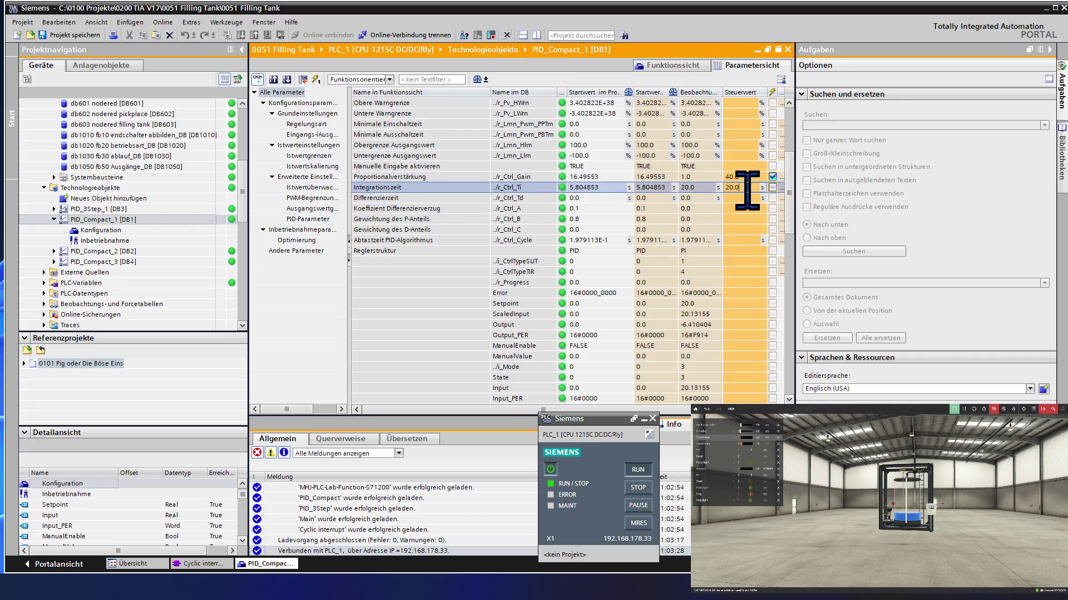
key(BackSpace)
key(BackSpace)
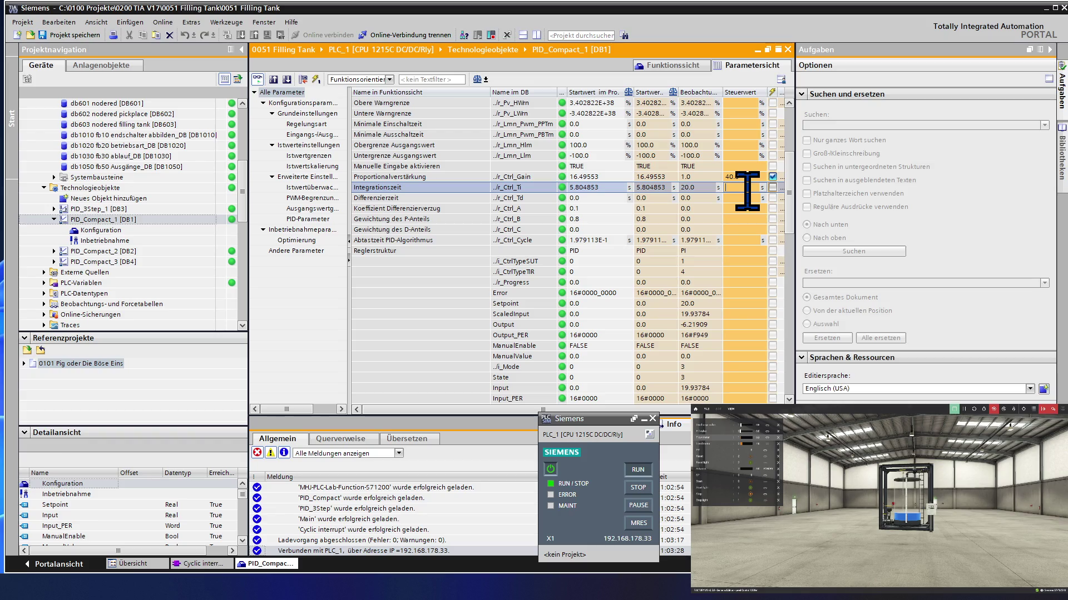
key(BackSpace)
key(BackSpace)
text(8.0)
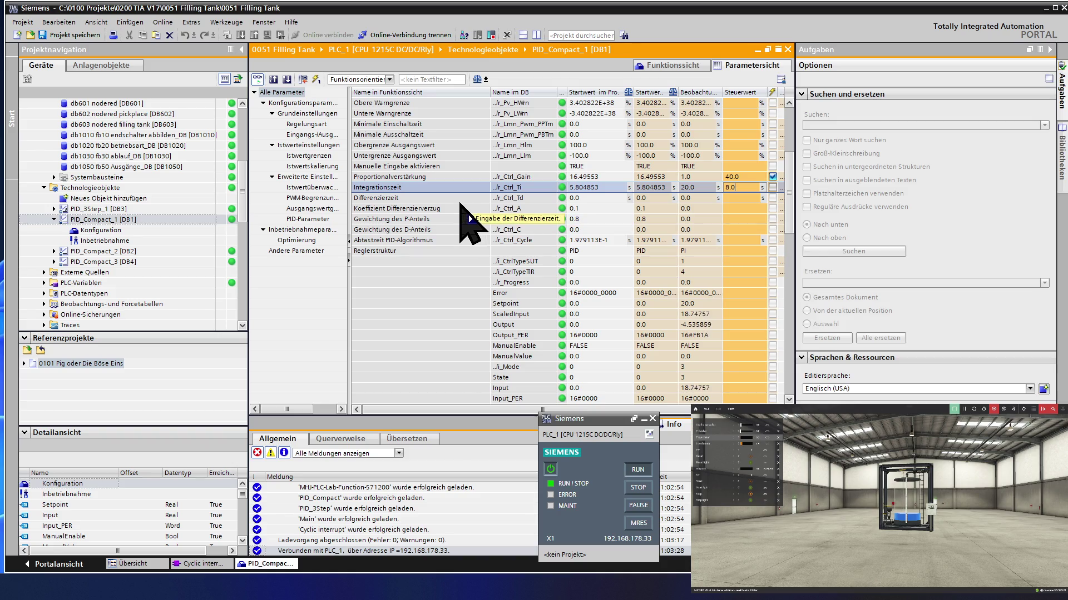
mouse_move(396, 209)
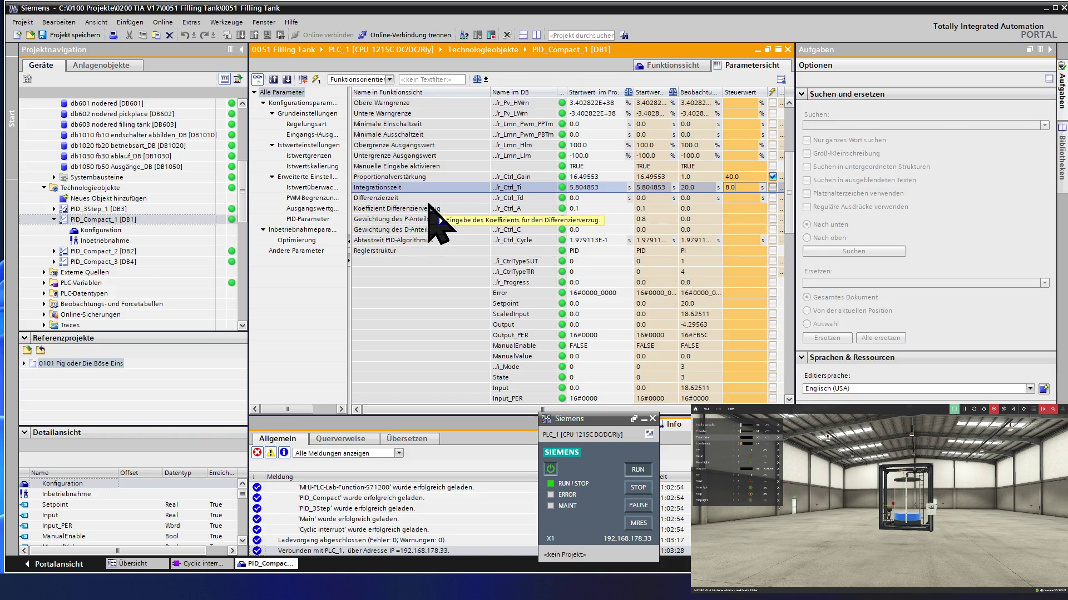
Step: Commit the 8.0 integration time and switch to the filling tank.txt notes
key(Return)
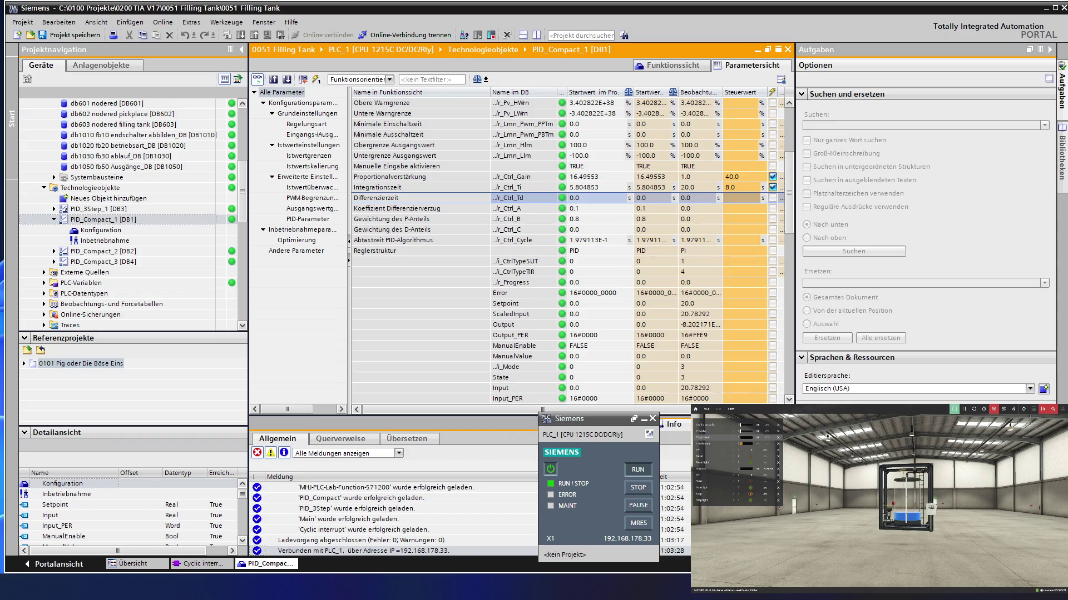
key(alt+Tab)
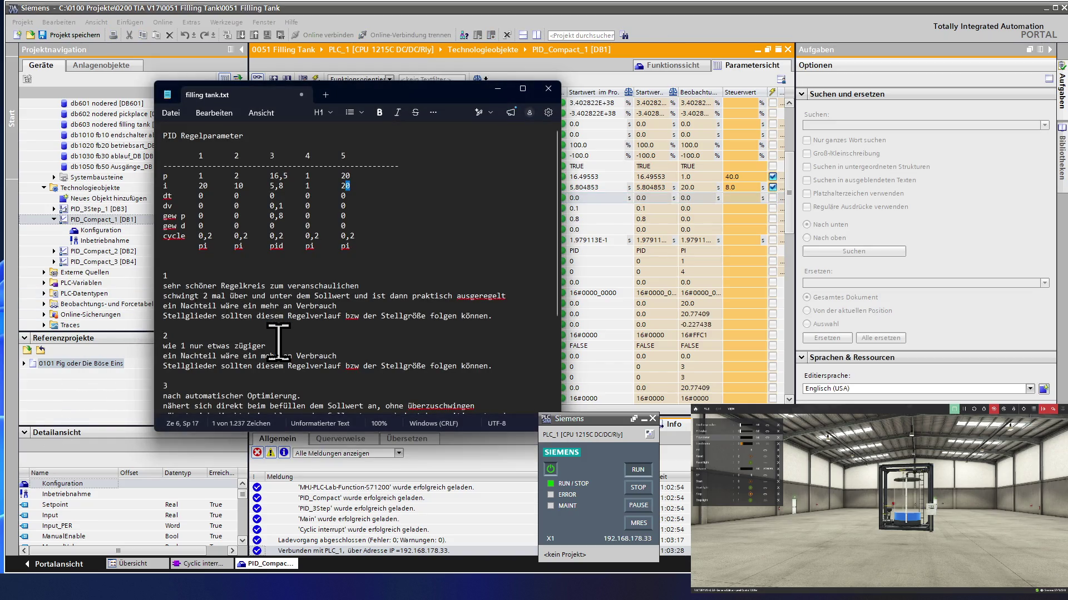
Step: Write 40, 8 and 10 on separate lines below the parameter table, with a tab after 40
click(191, 253)
key(Return)
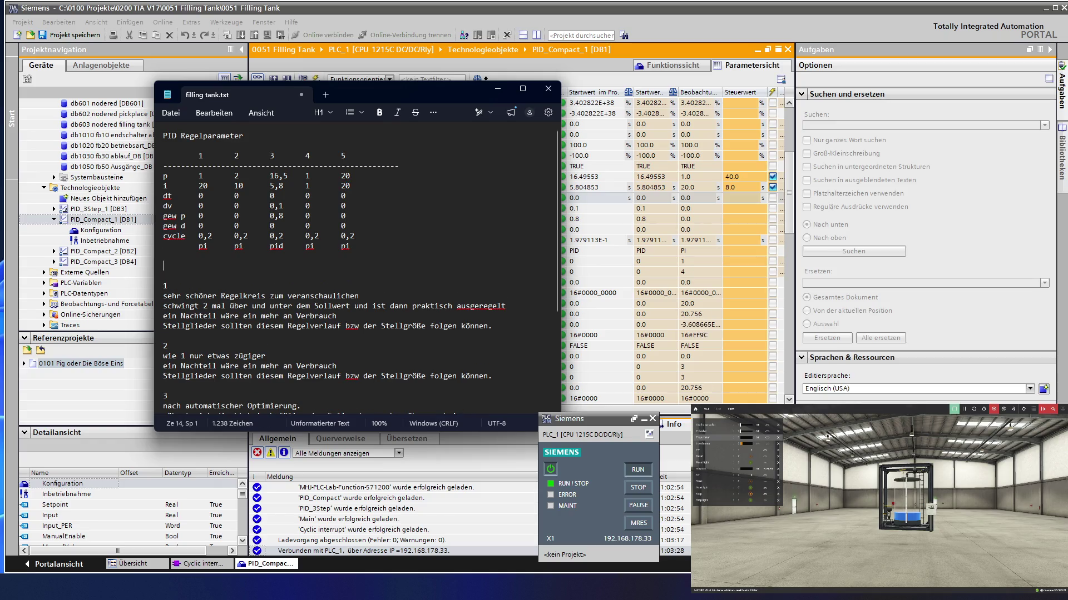
key(Return)
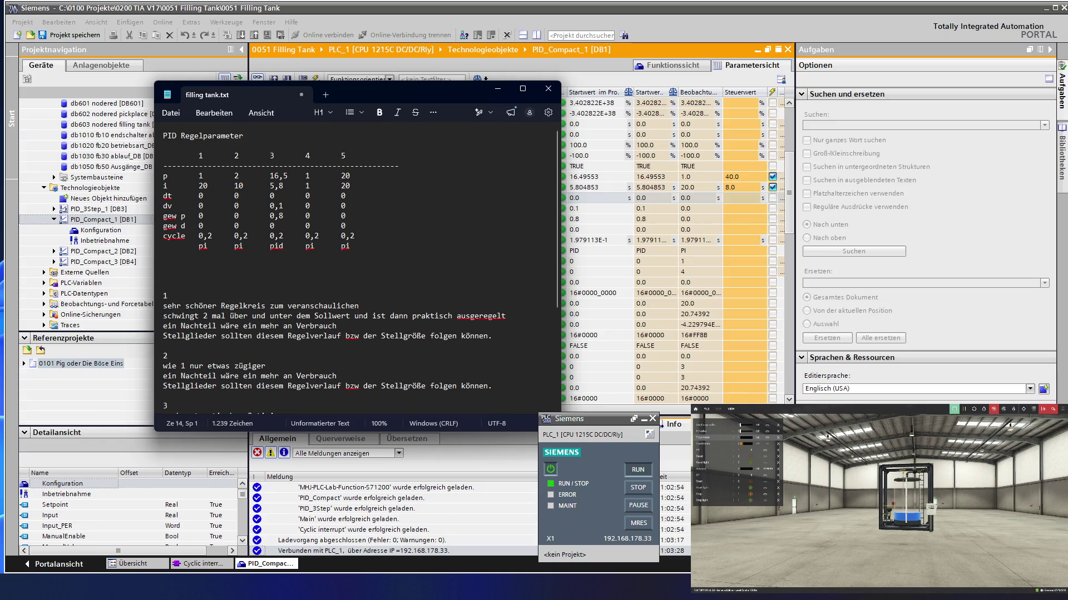
text(40)
key(Return)
text(8)
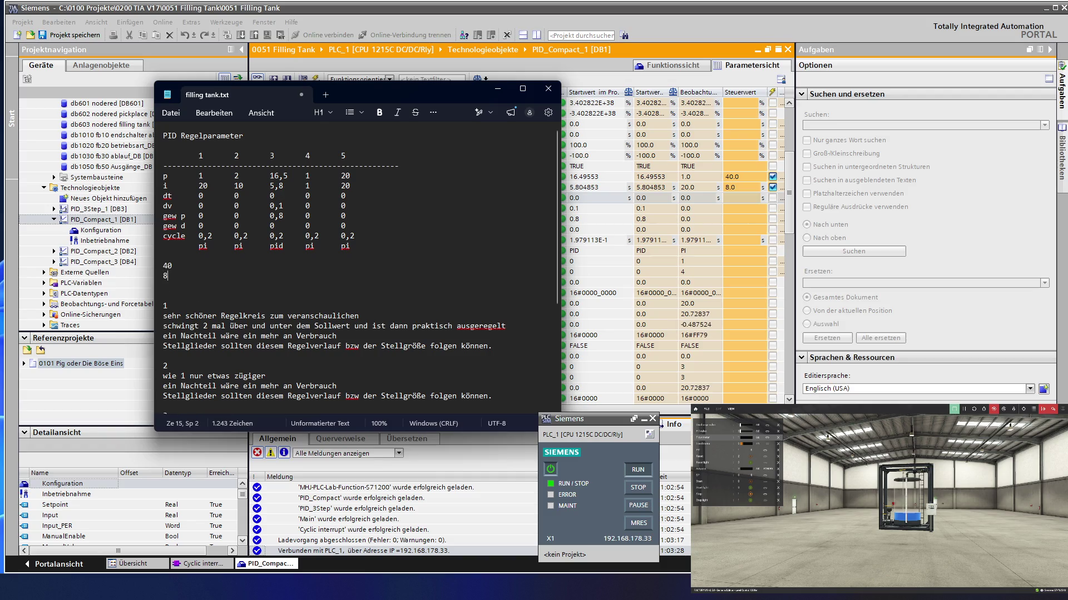
key(Return)
text(10)
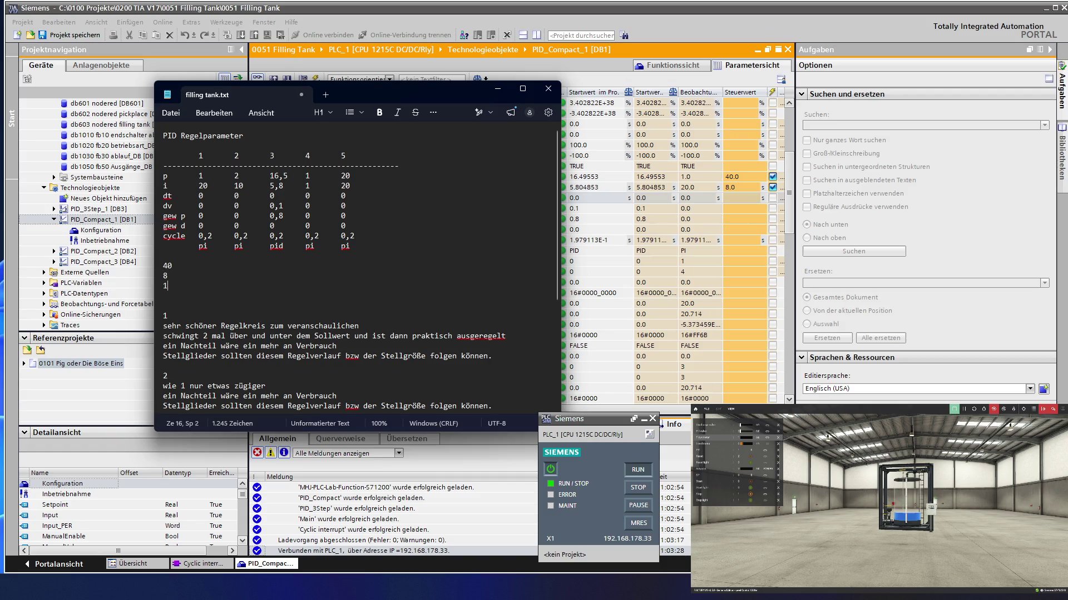
key(Return)
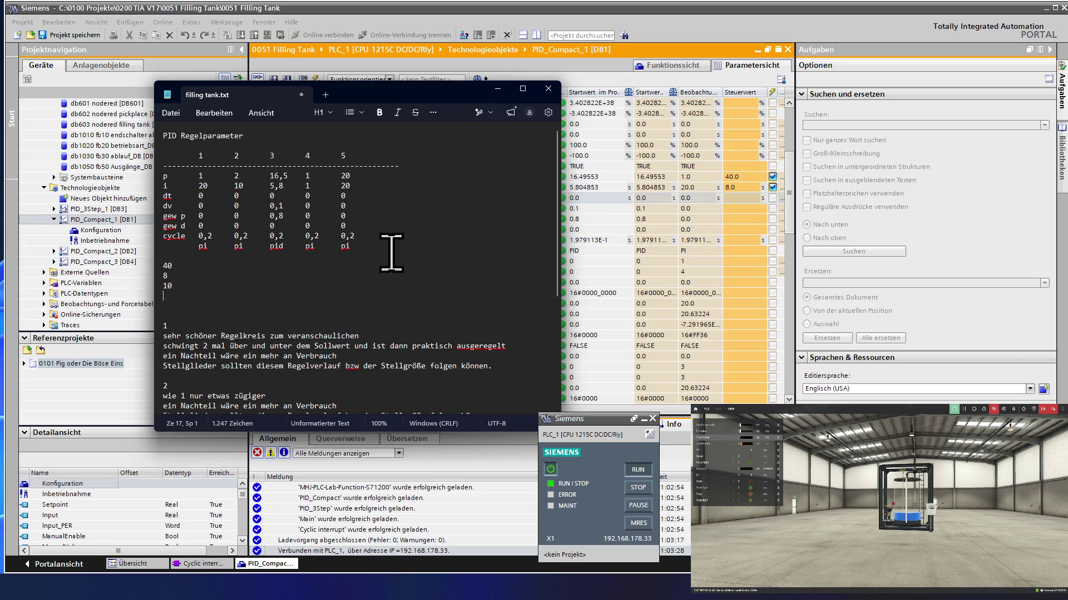
click(210, 266)
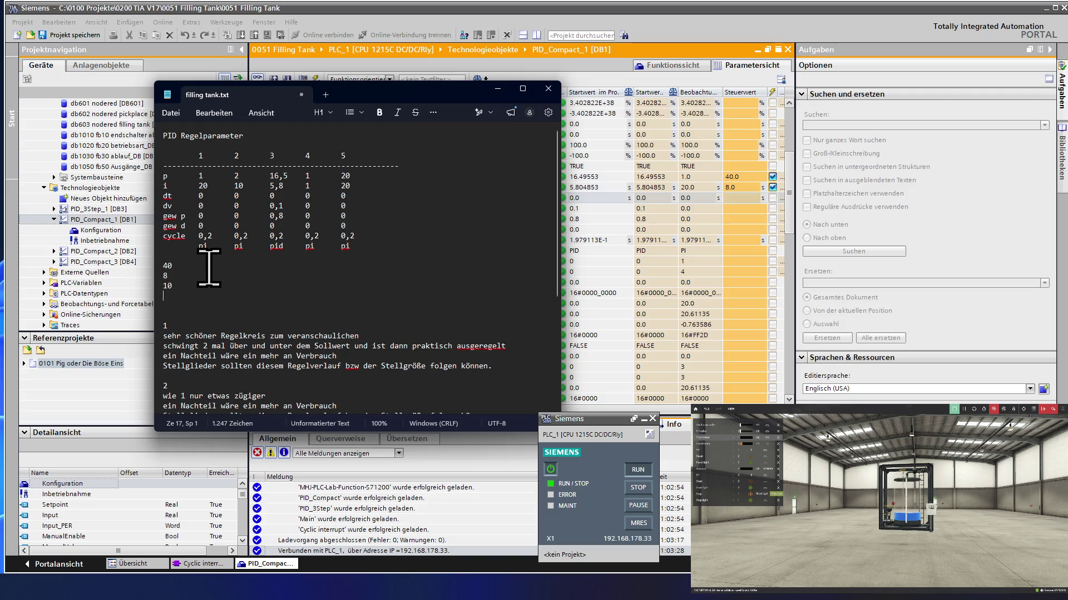
key(Tab)
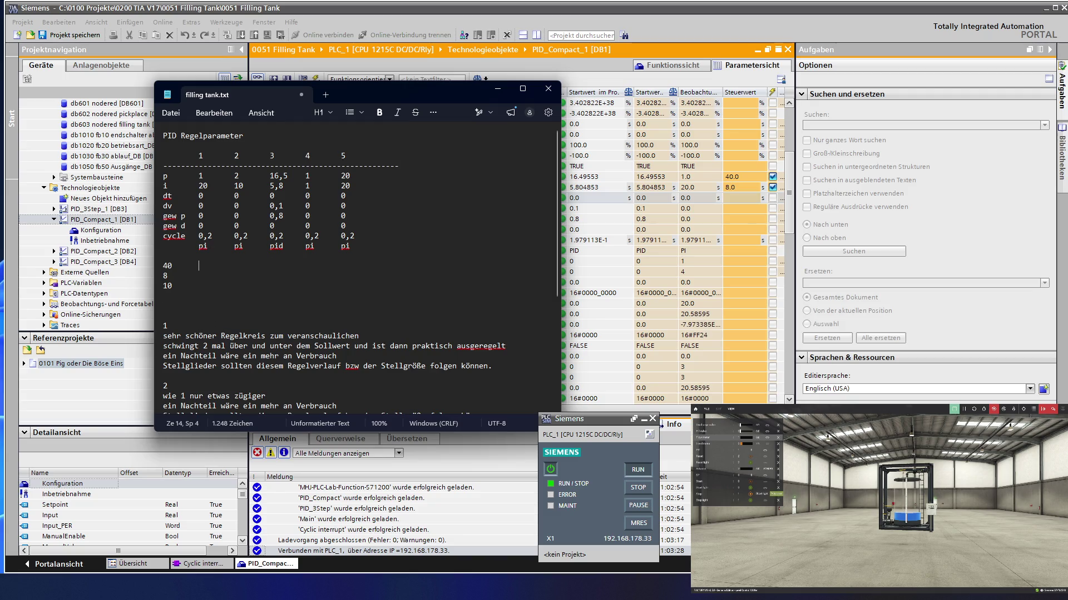
text(1)
text(/)
text(k)
Step: Tidy the k column of the notes and add 0,125 beside the 8
key(BackSpace)
key(BackSpace)
key(BackSpace)
key(Return)
text(k)
key(Tab)
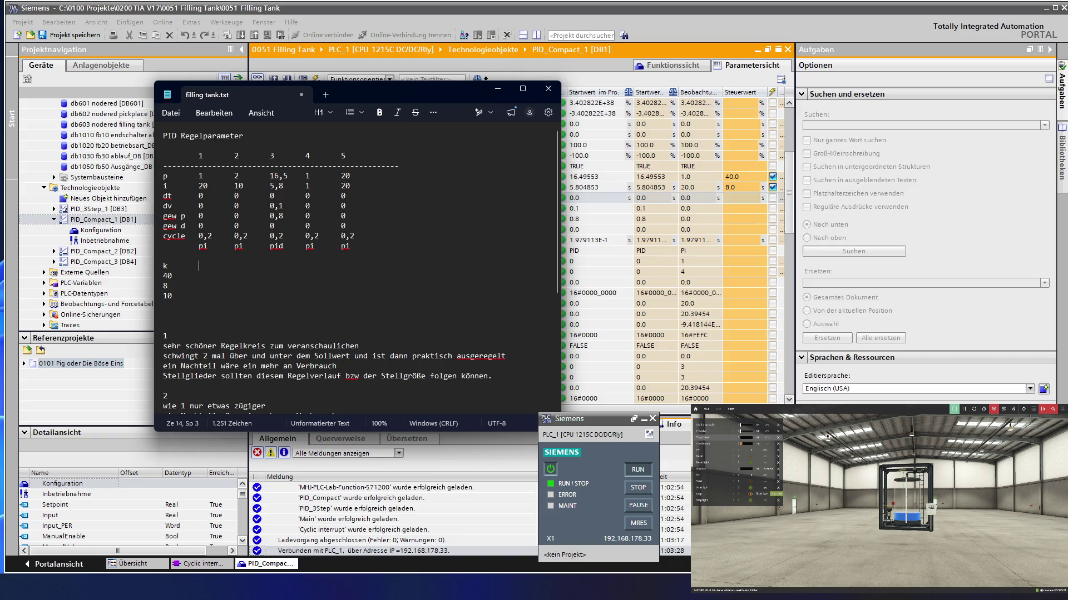
text(t)
text(=)
text(1/)
text(k)
key(Down)
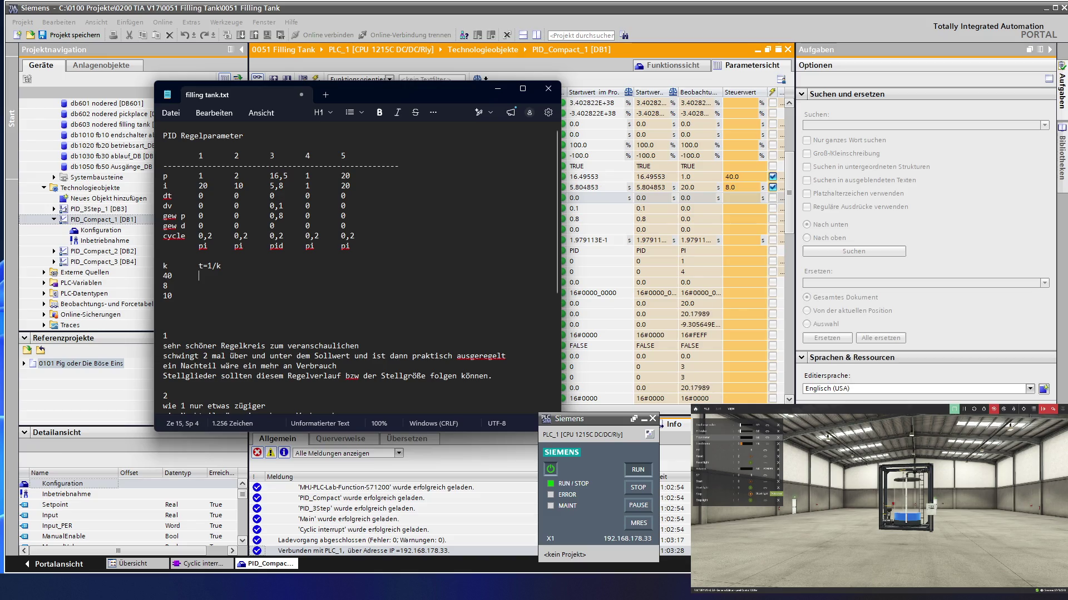
text(0,0)
text(25)
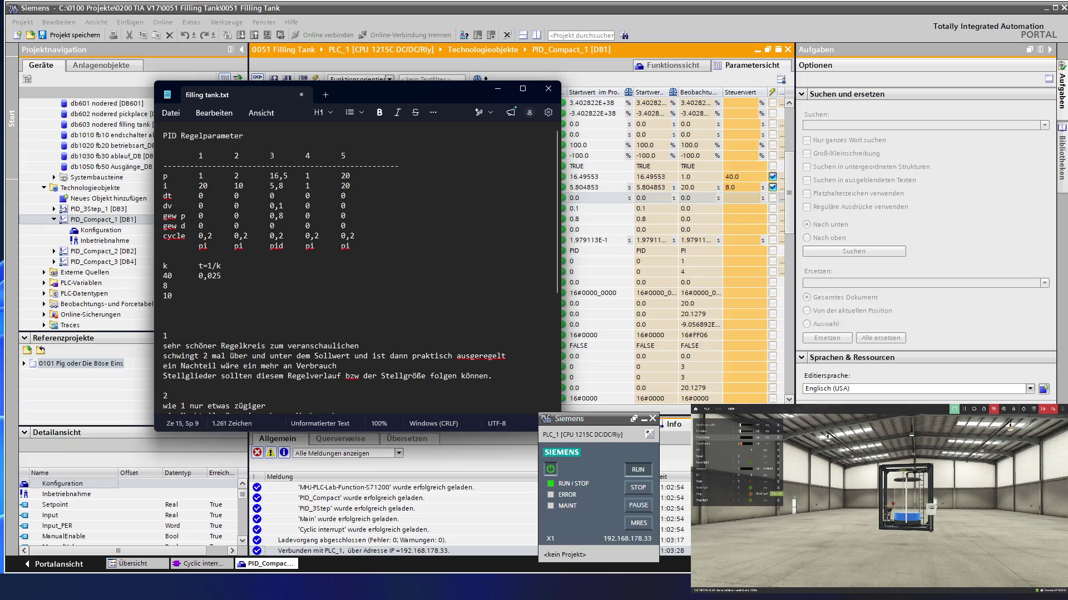
key(Tab)
text(0,1)
text(25)
Step: Bring the PID_Compact_1 parameter table in TIA Portal back in front of Notepad
click(200, 10)
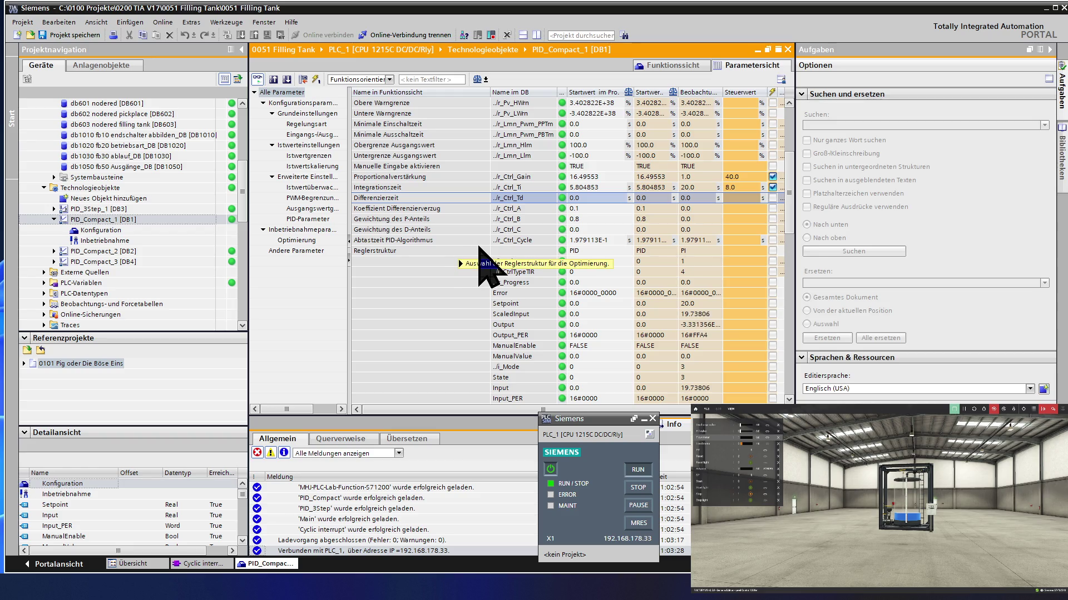
mouse_move(652, 198)
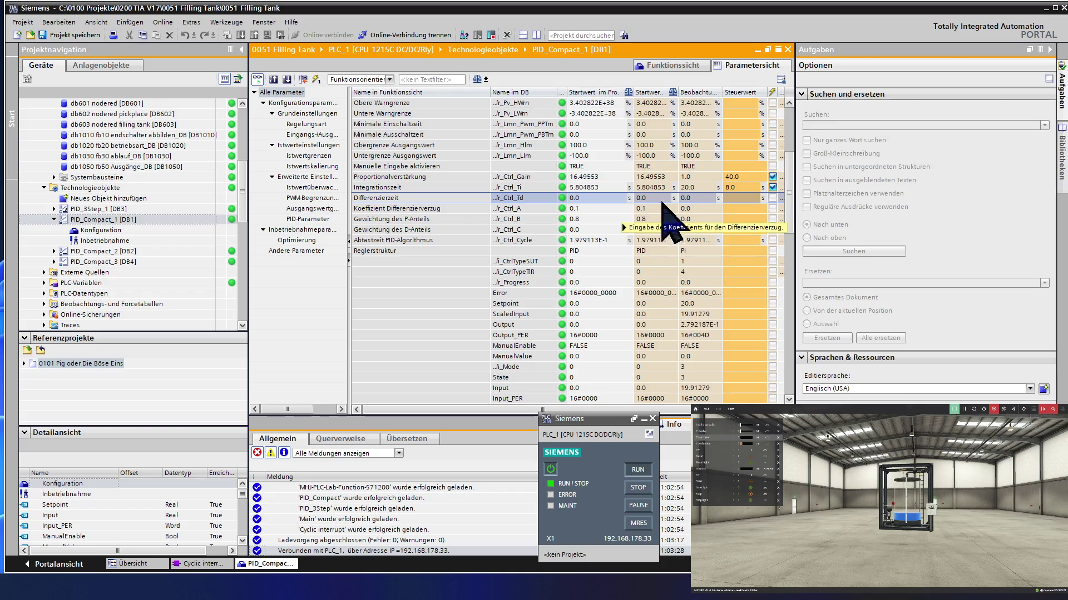
Step: Change the Integrationszeit control value from 8.0 to 5.0
click(745, 188)
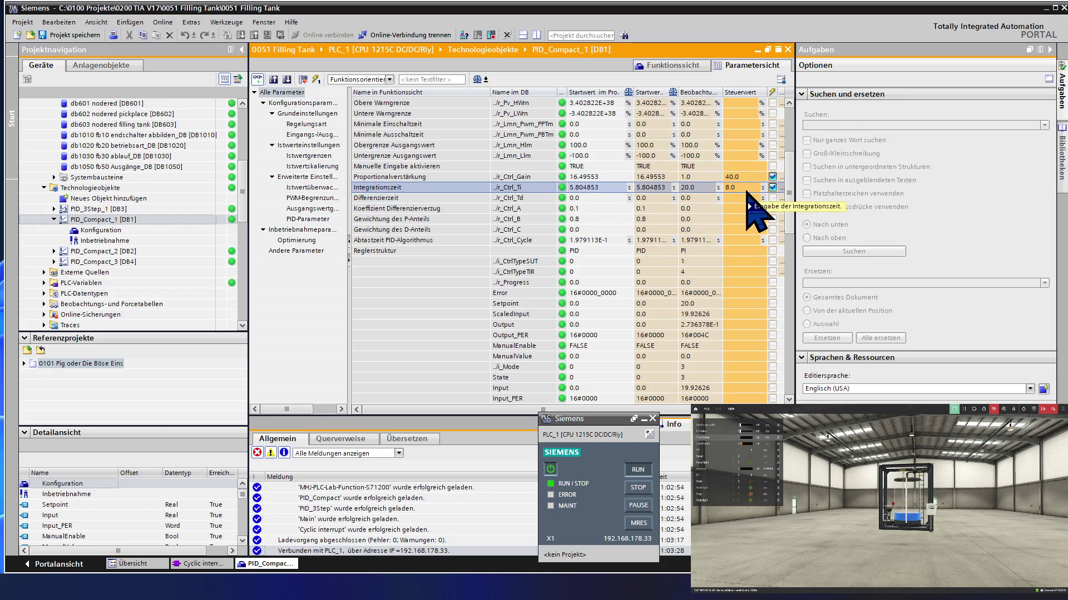
click(746, 189)
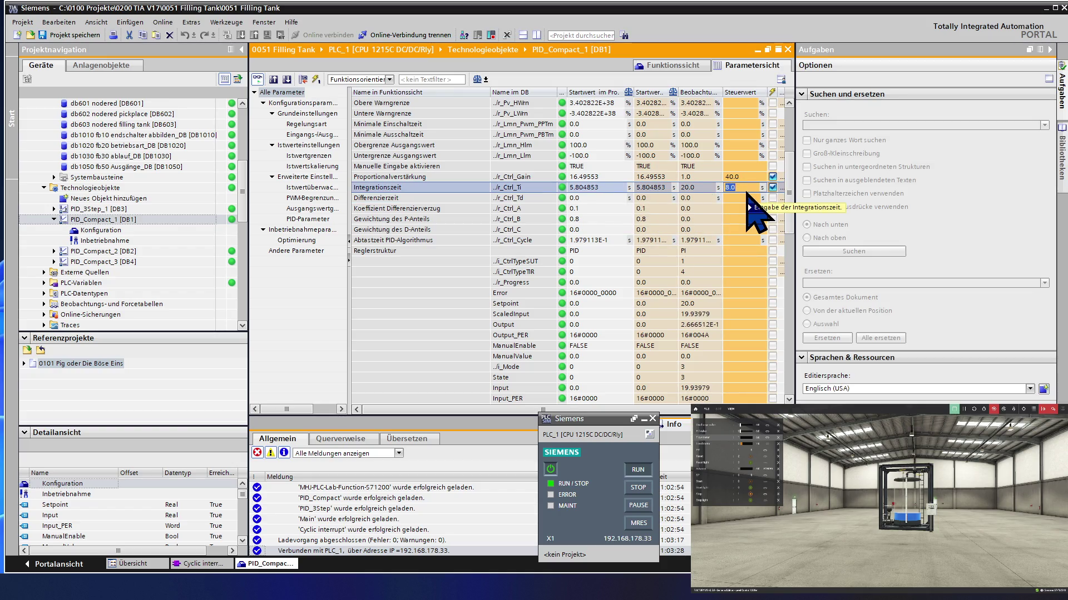
text(5.0)
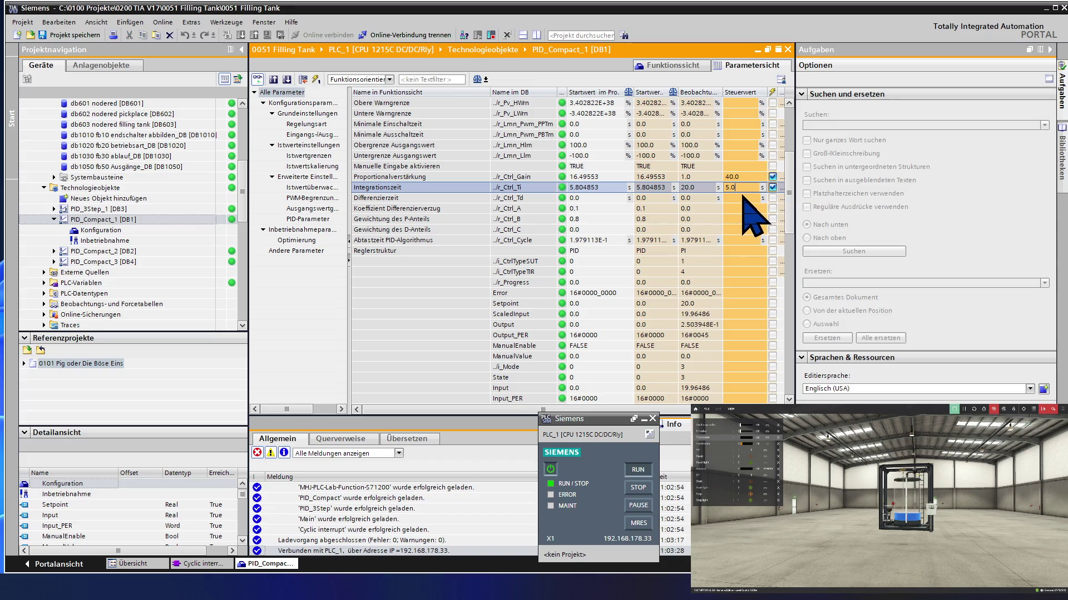
key(Return)
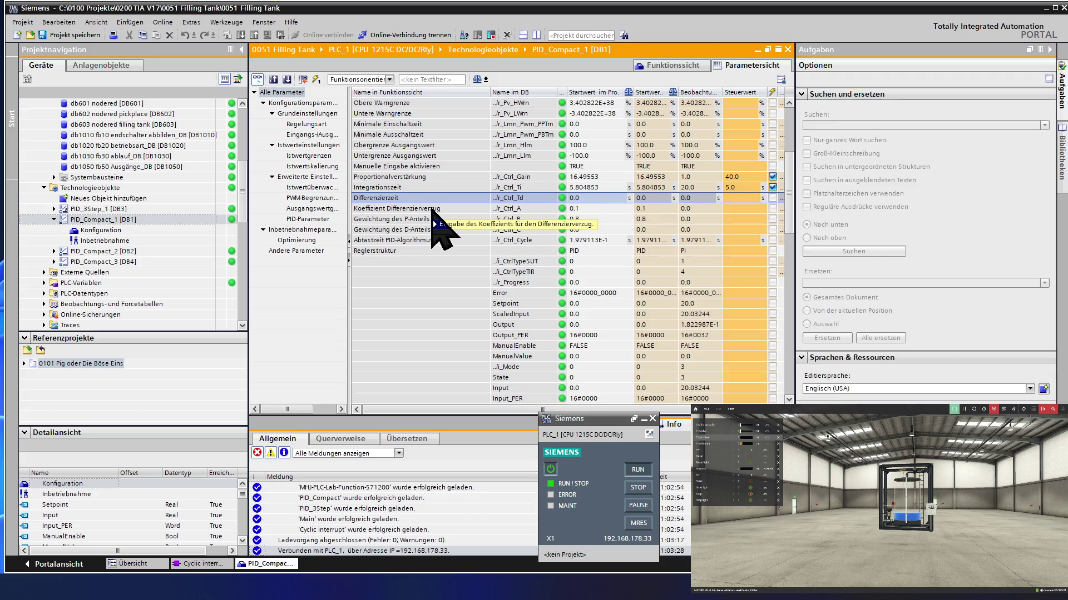
mouse_move(599, 219)
mouse_move(397, 208)
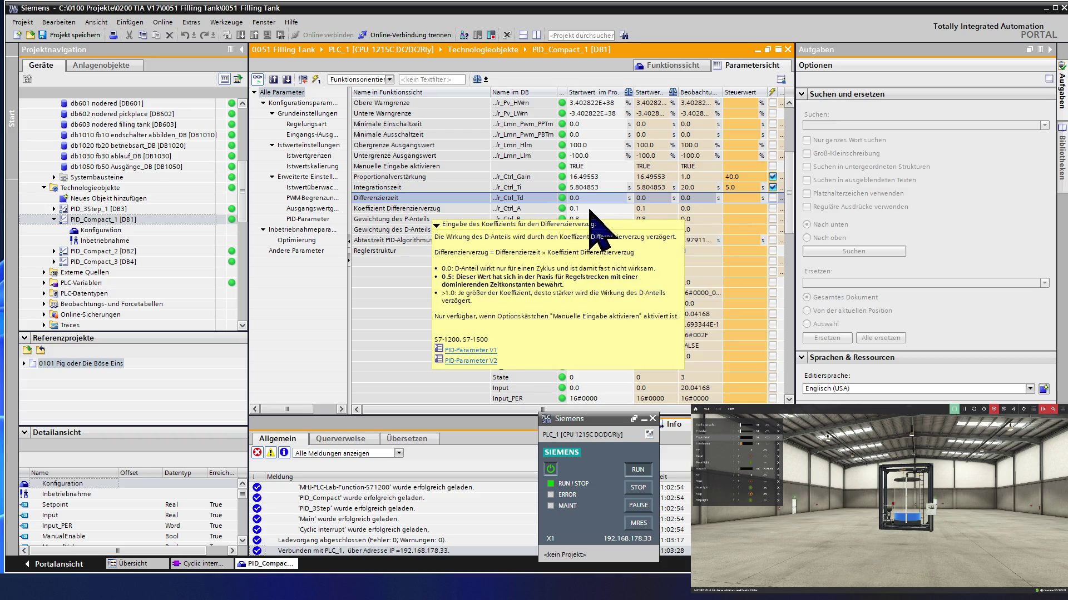
Step: Enter Differenzierzeit 1.25 and Koeffizient Differenzierverzug 0.1 as control values
click(589, 208)
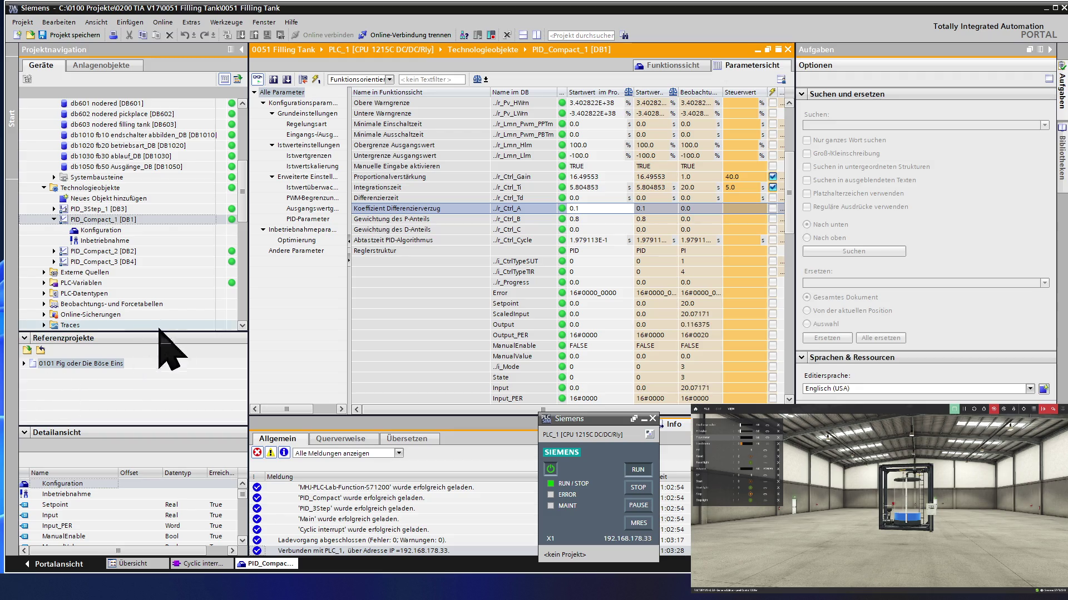
click(416, 200)
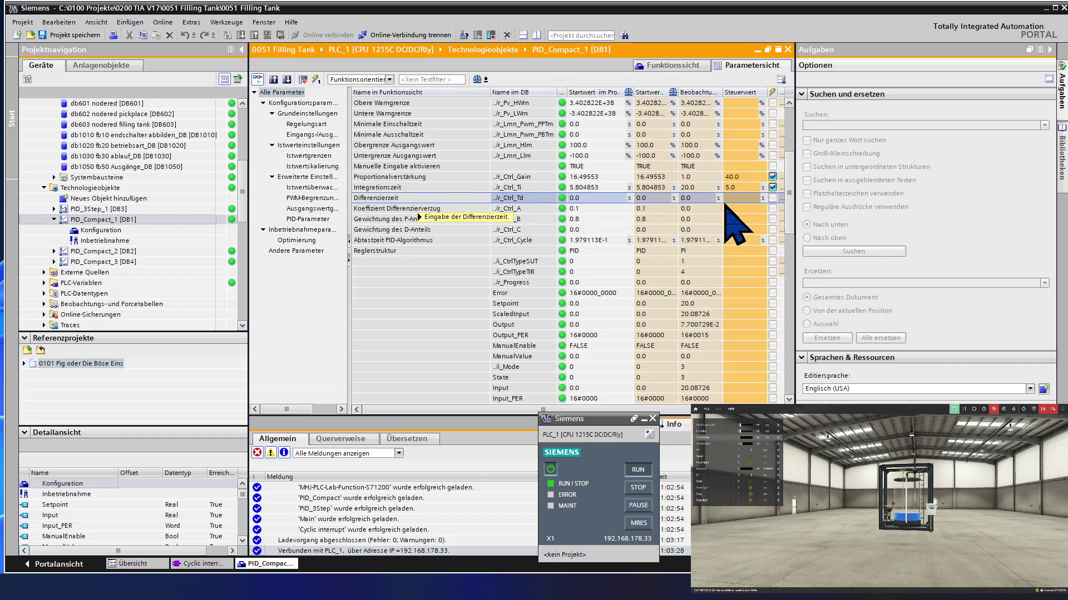
click(745, 199)
text(1)
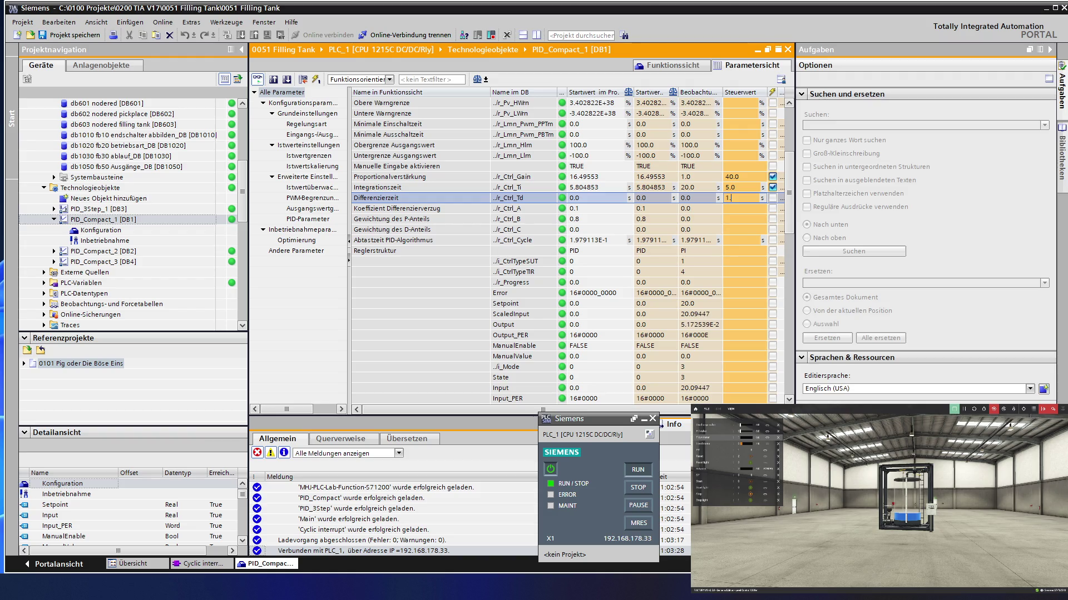
text(25)
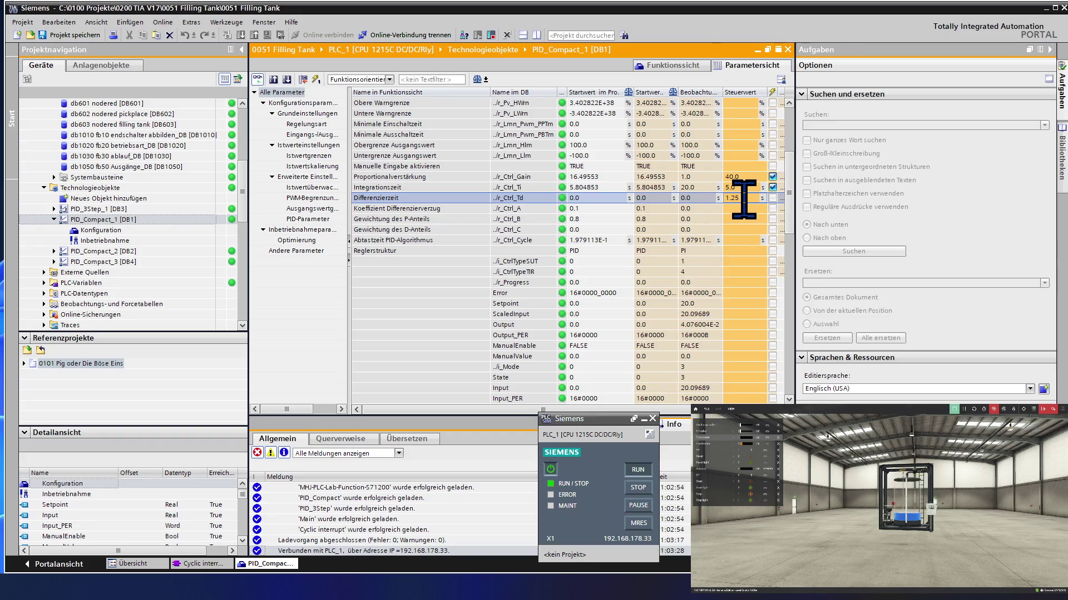
key(Return)
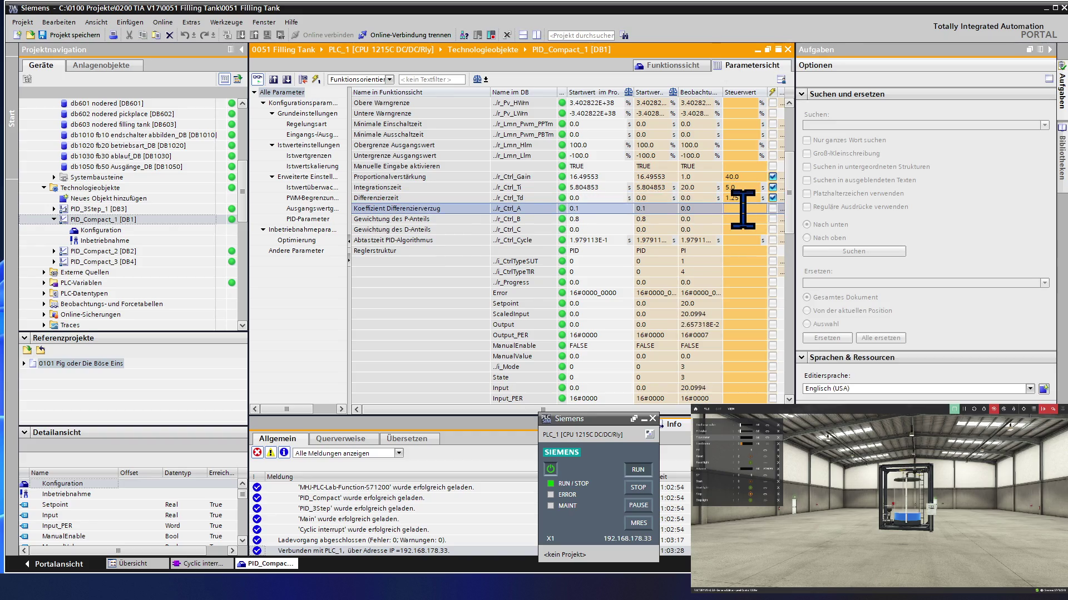
text(0.0)
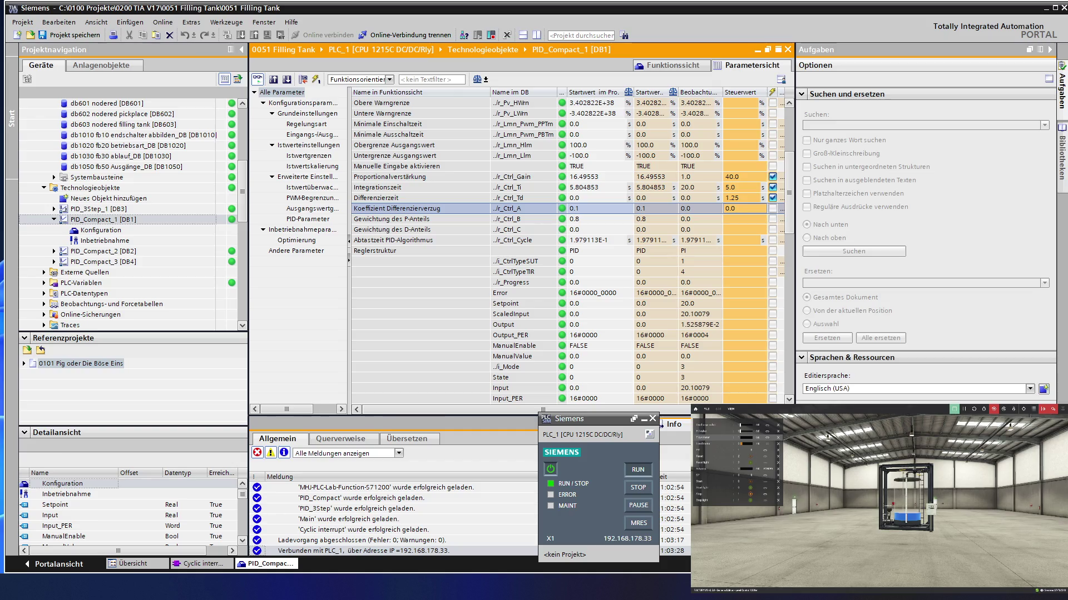
click(741, 221)
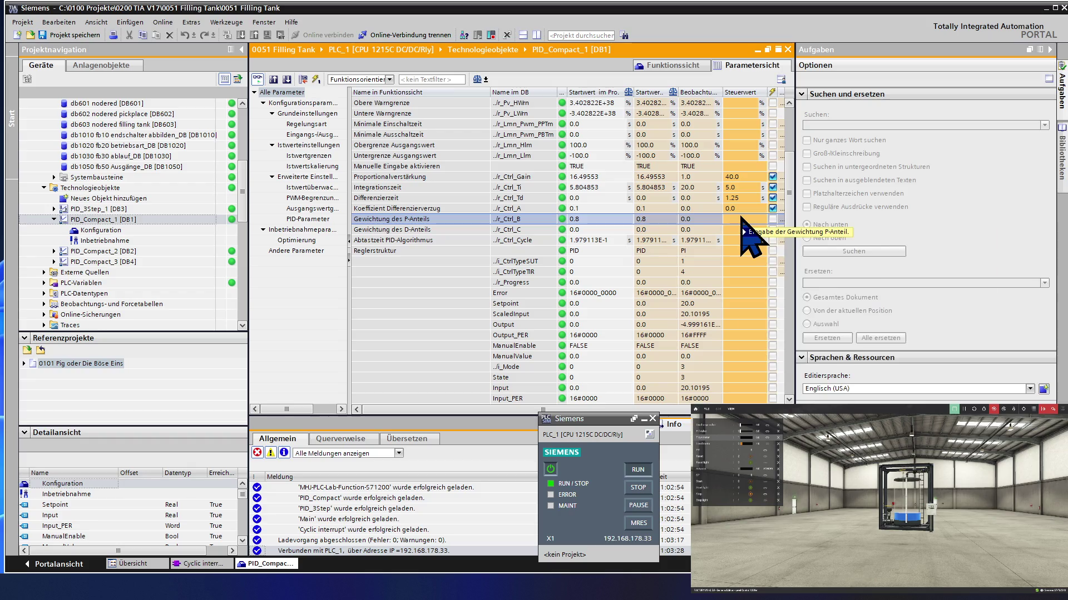
mouse_move(745, 219)
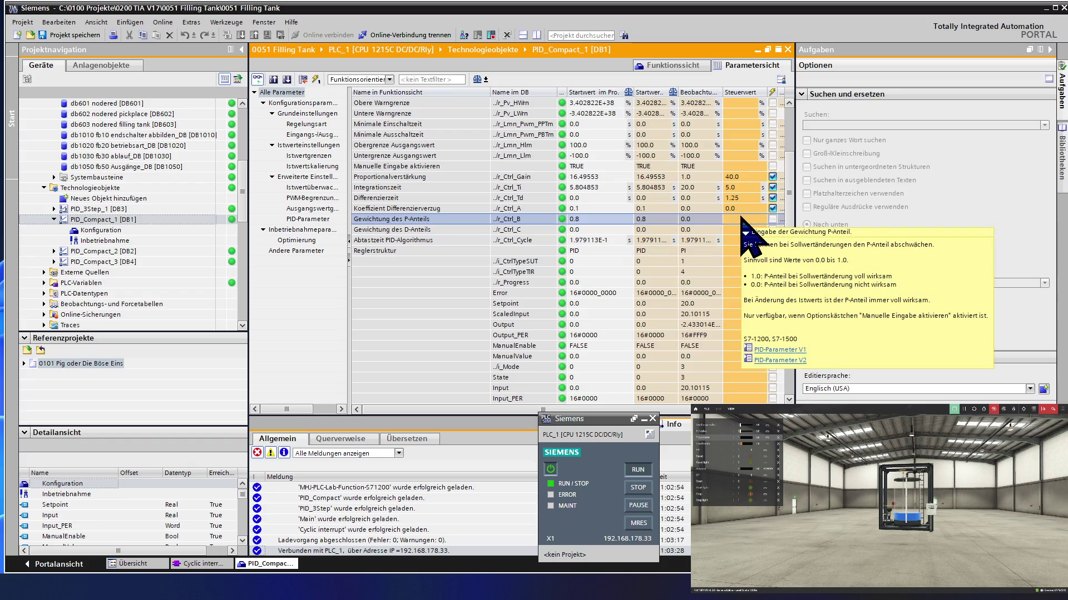
click(742, 208)
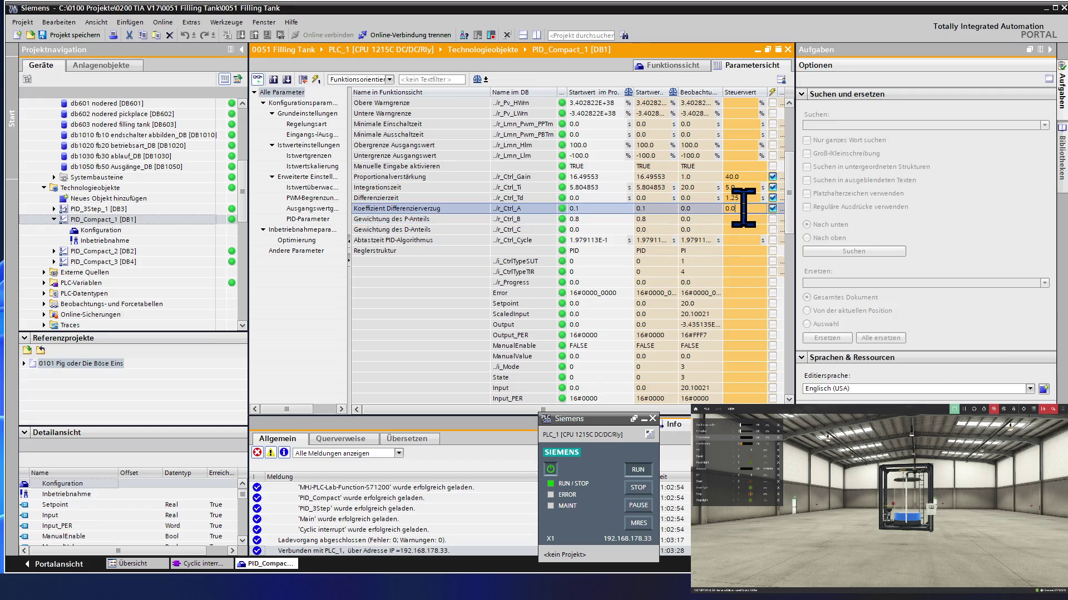
key(BackSpace)
text(1)
Step: Write gain 40, integration 5, derivative 1.25, coefficient 0.1 to the PLC and view the Node-RED dashboard response
key(Return)
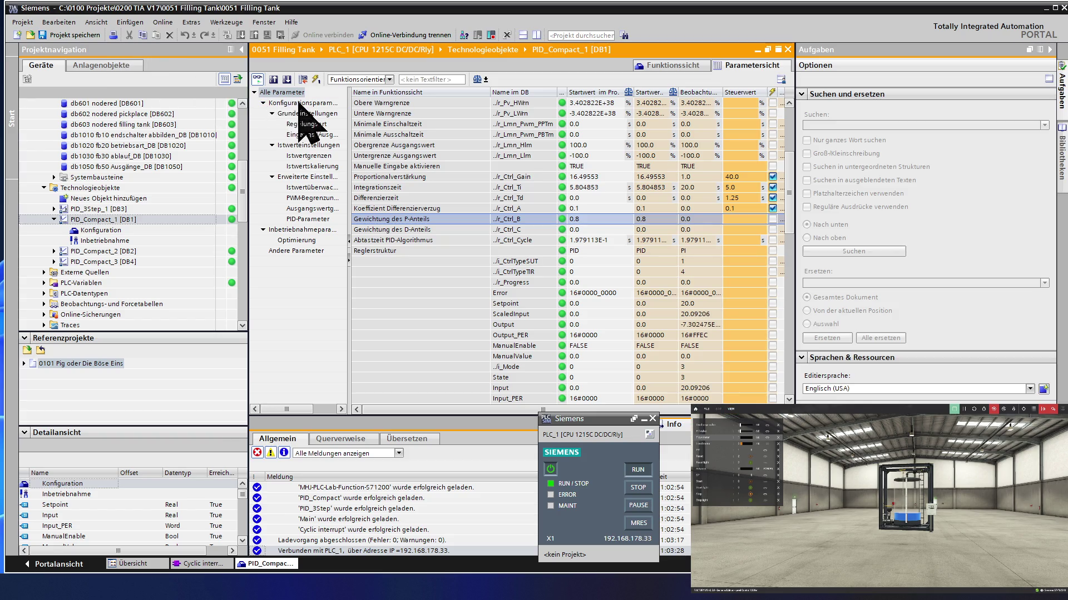
click(316, 80)
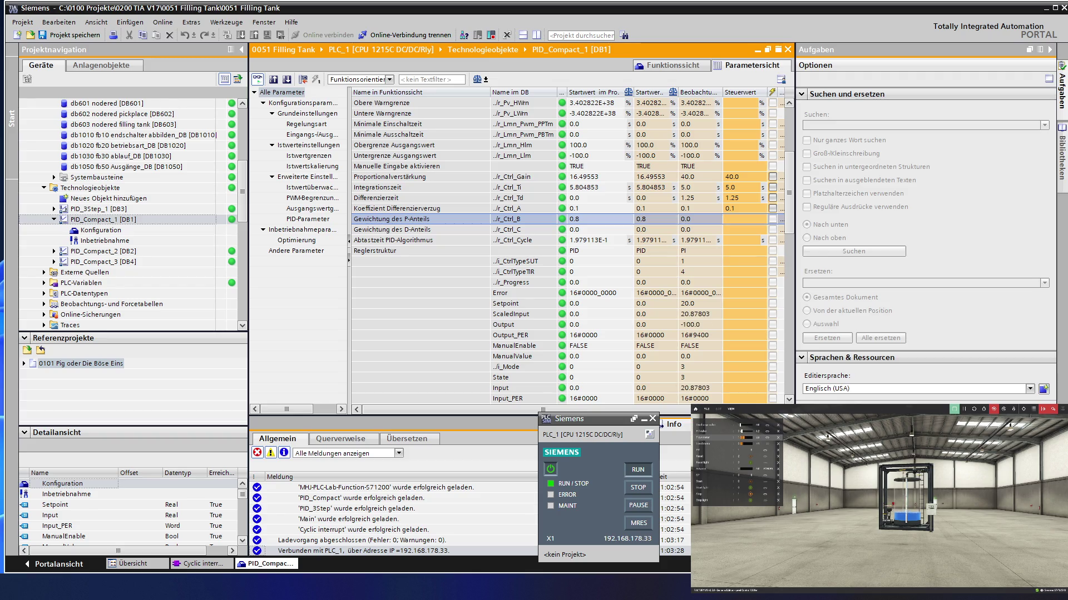
key(alt+Tab)
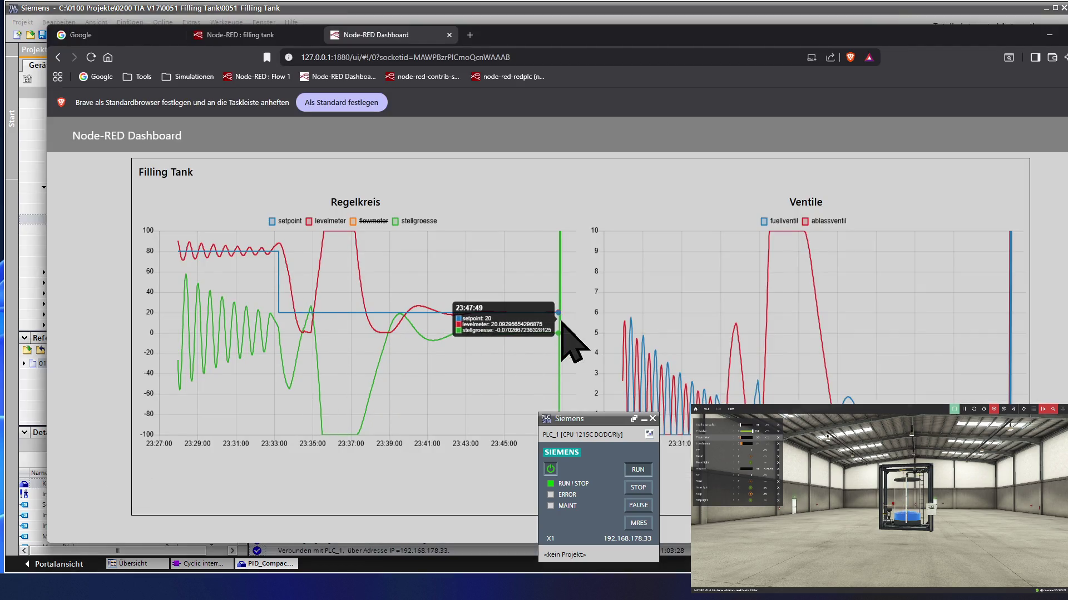
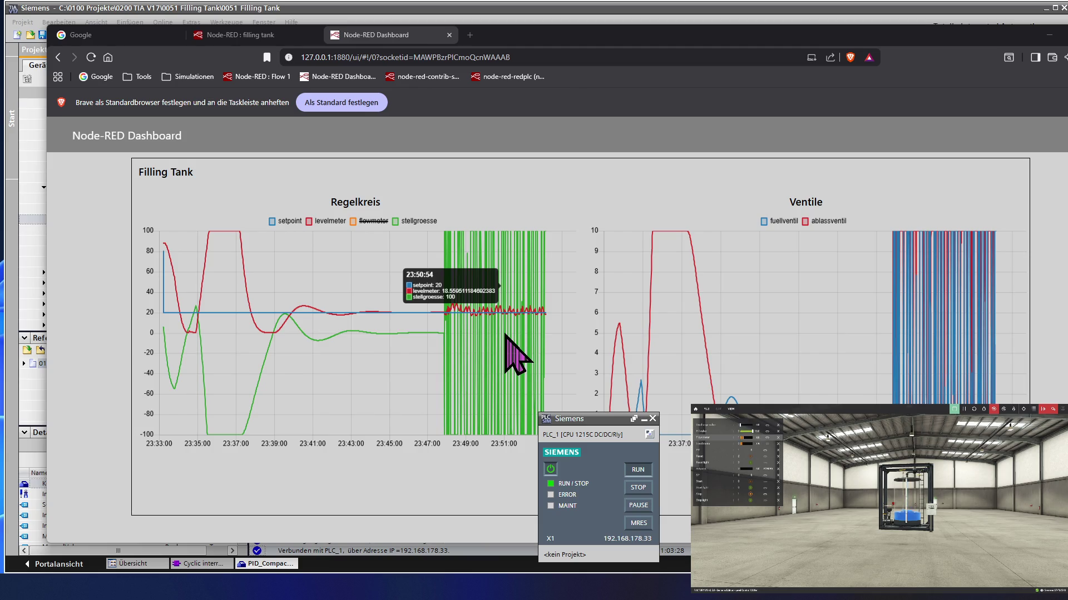
Step: Enter 0.0 as the control value for Koeffizient Differenzierverzug and Differenzierzeit of PID_Compact_1
click(230, 8)
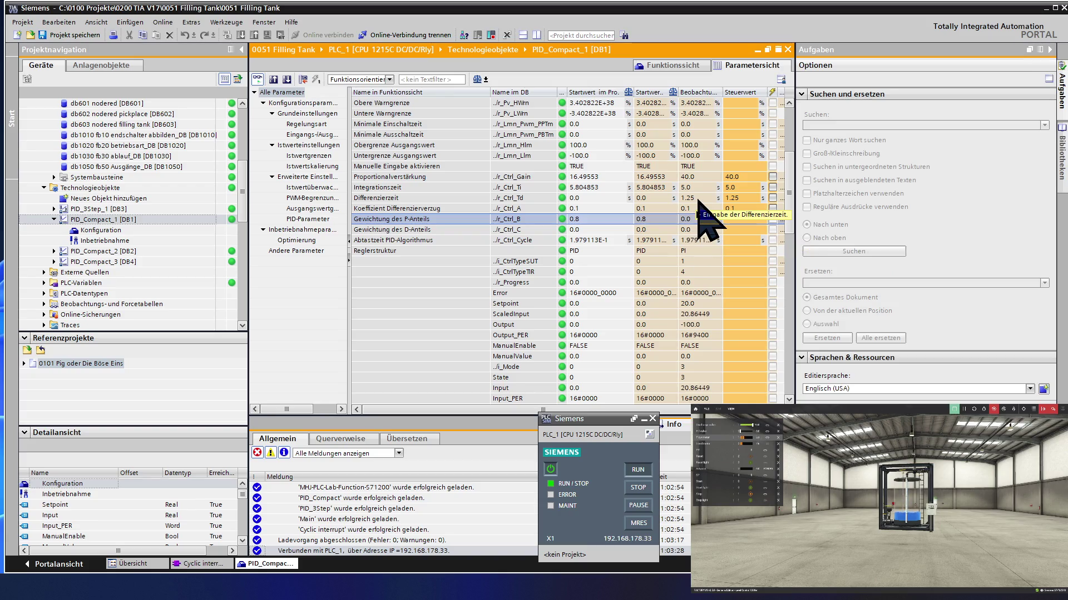
mouse_move(697, 204)
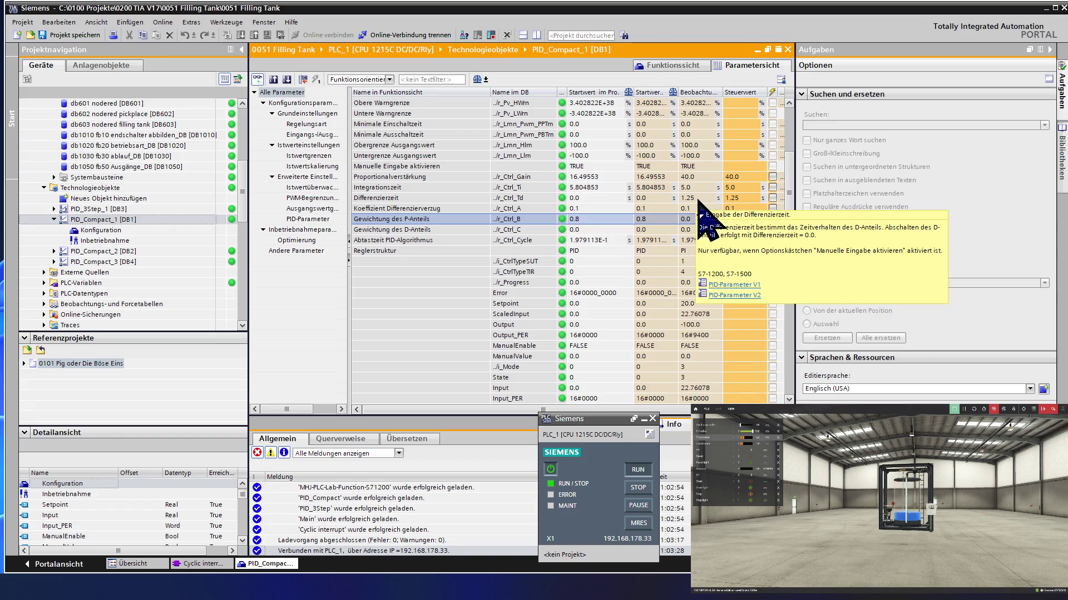
text(0.1)
click(698, 208)
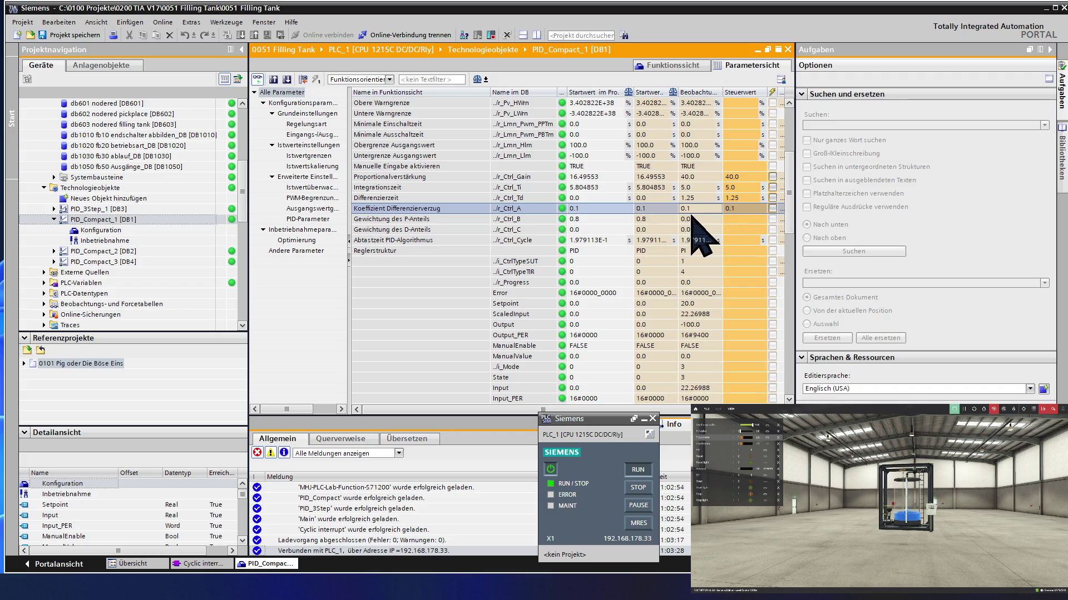
click(744, 207)
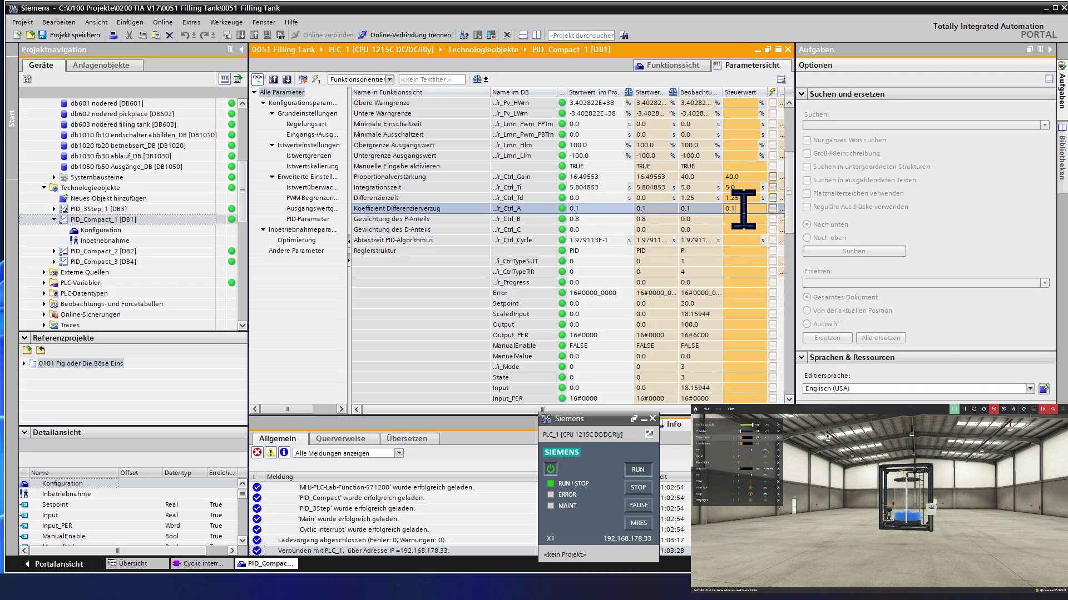
text(0)
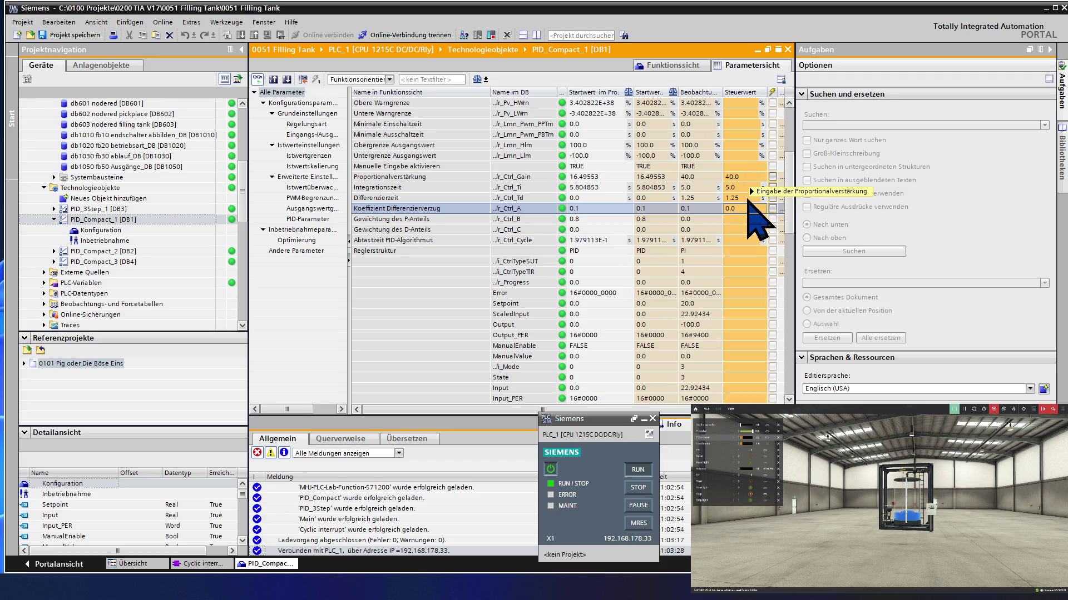
click(744, 198)
key(Return)
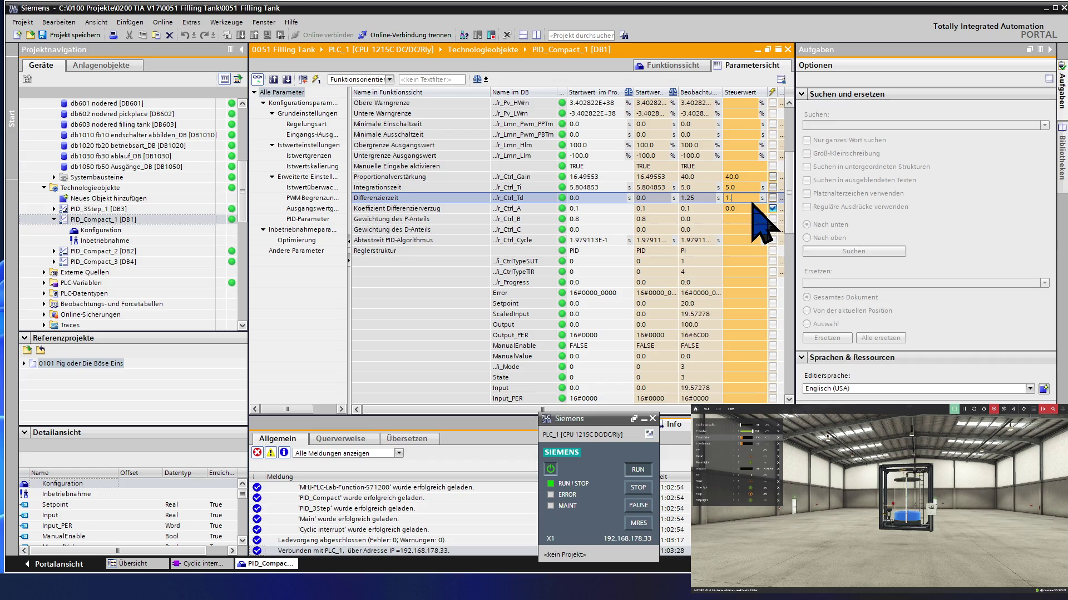
text(0)
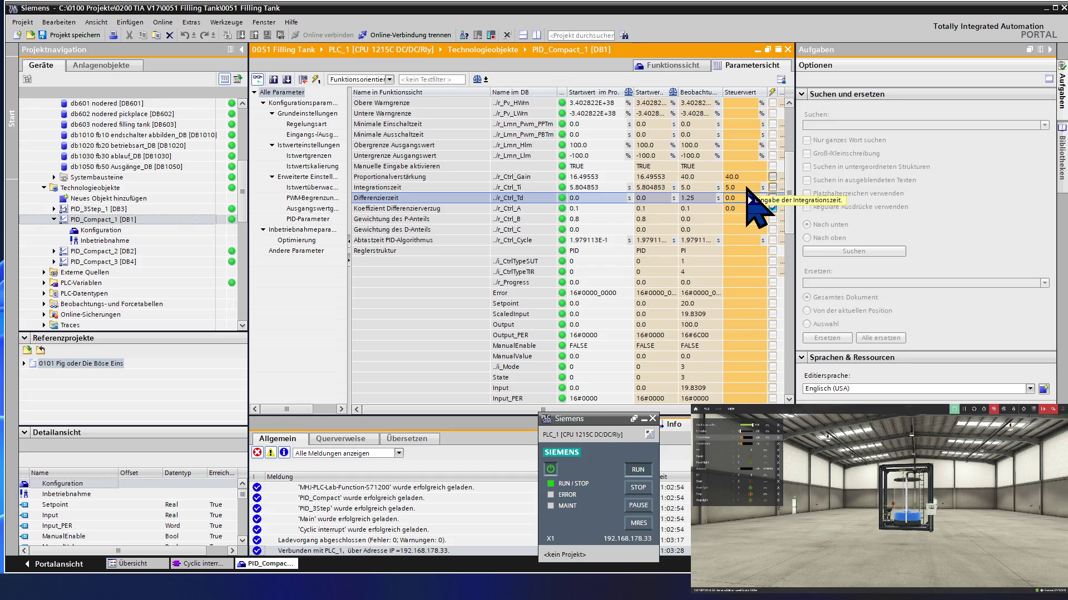
mouse_move(749, 189)
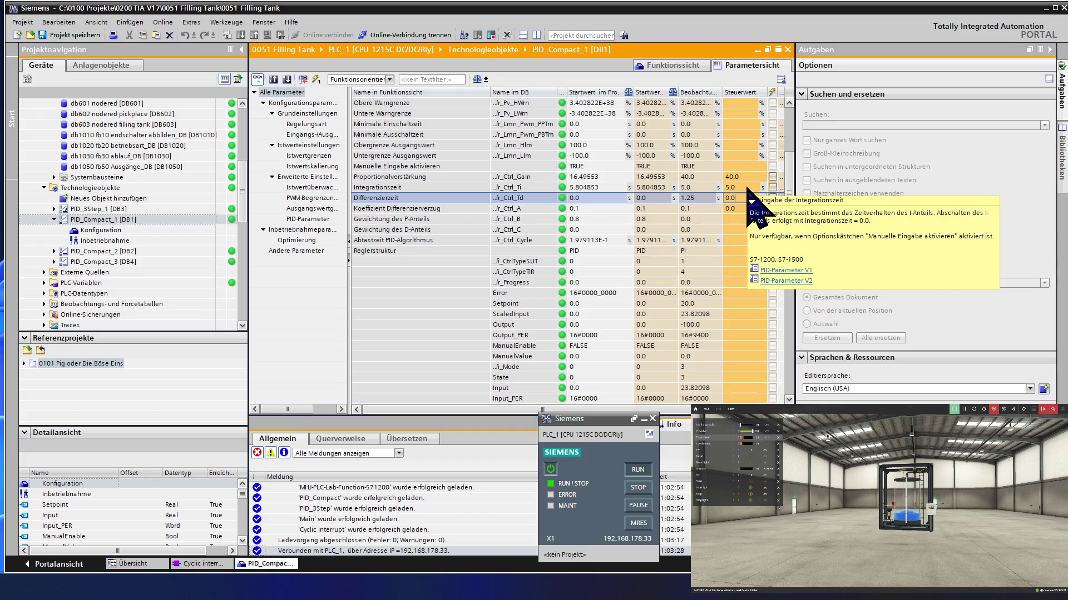
Step: Enter control values 2.0 for Proportionalverstärkung and 10.0 for Integrationszeit
click(750, 177)
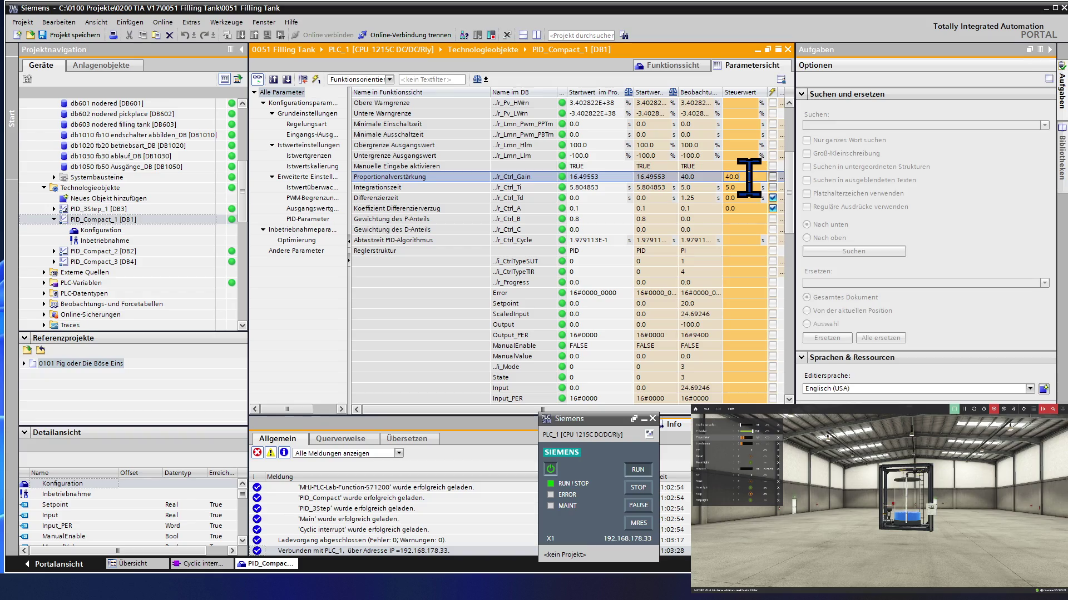
text(0)
text(2)
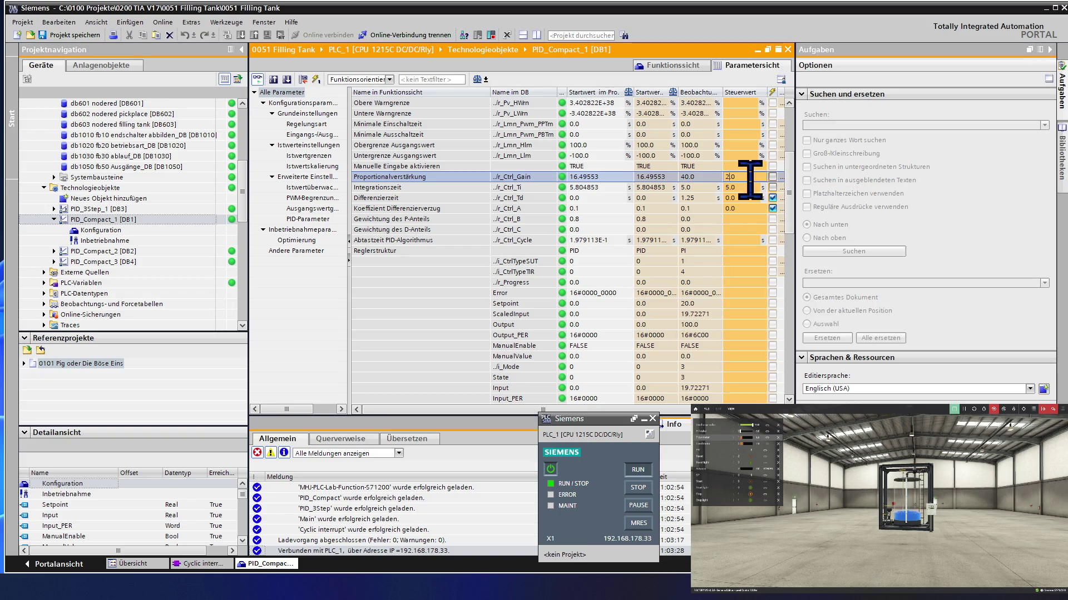
key(Return)
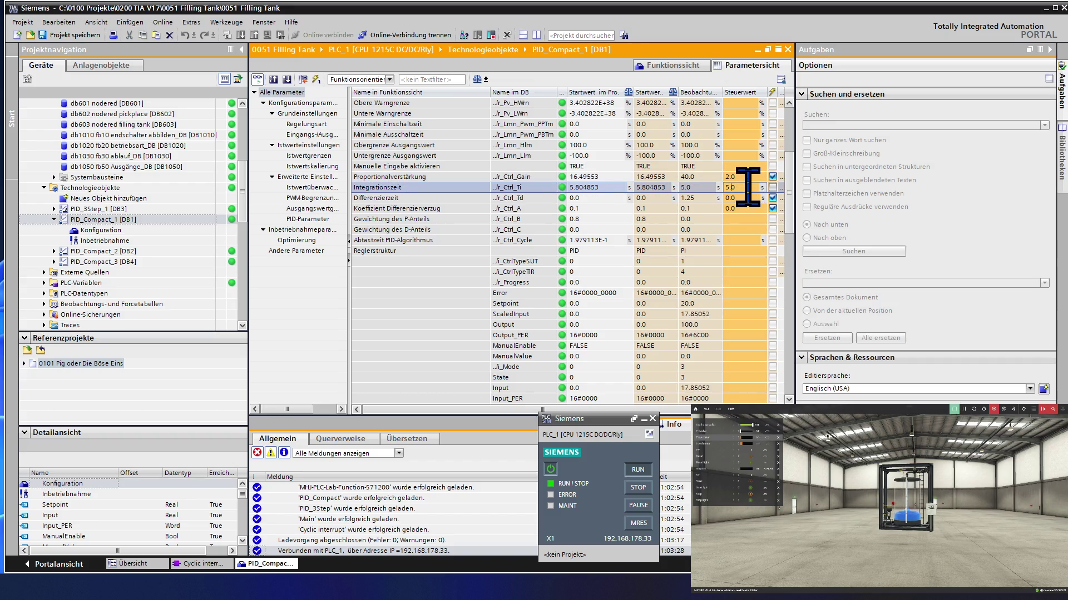
key(BackSpace)
key(BackSpace)
text(10)
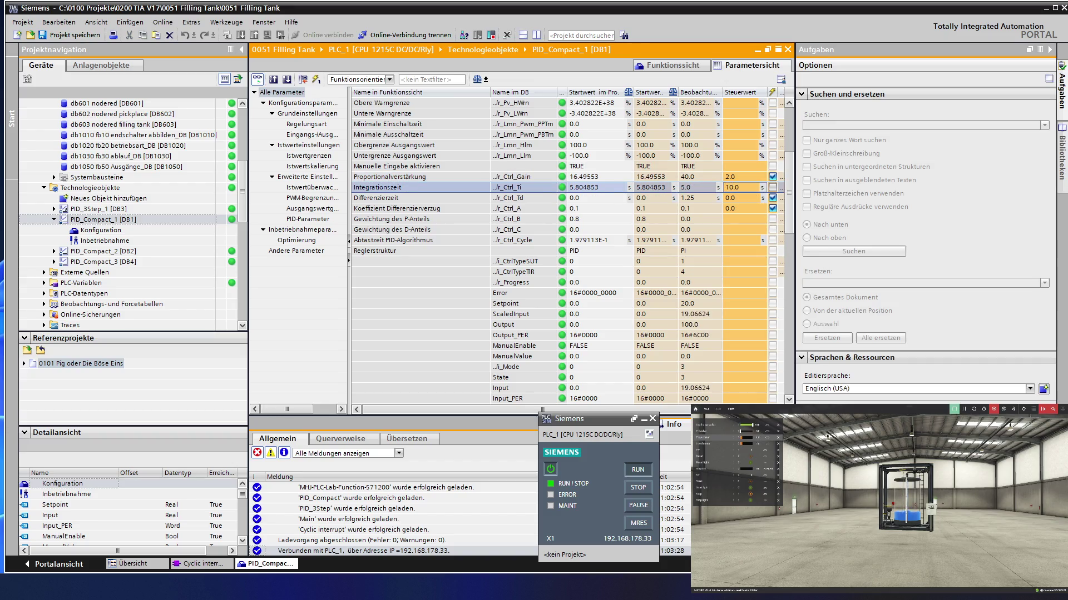
key(Return)
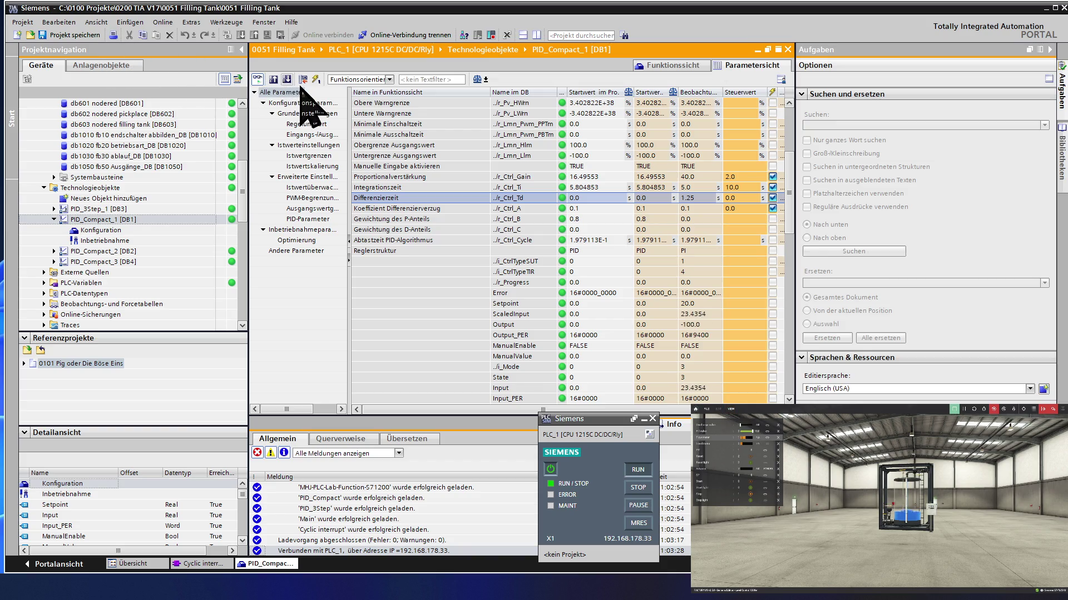
Step: Apply all modified values to the running controller, then switch to the filling tank notes
click(316, 79)
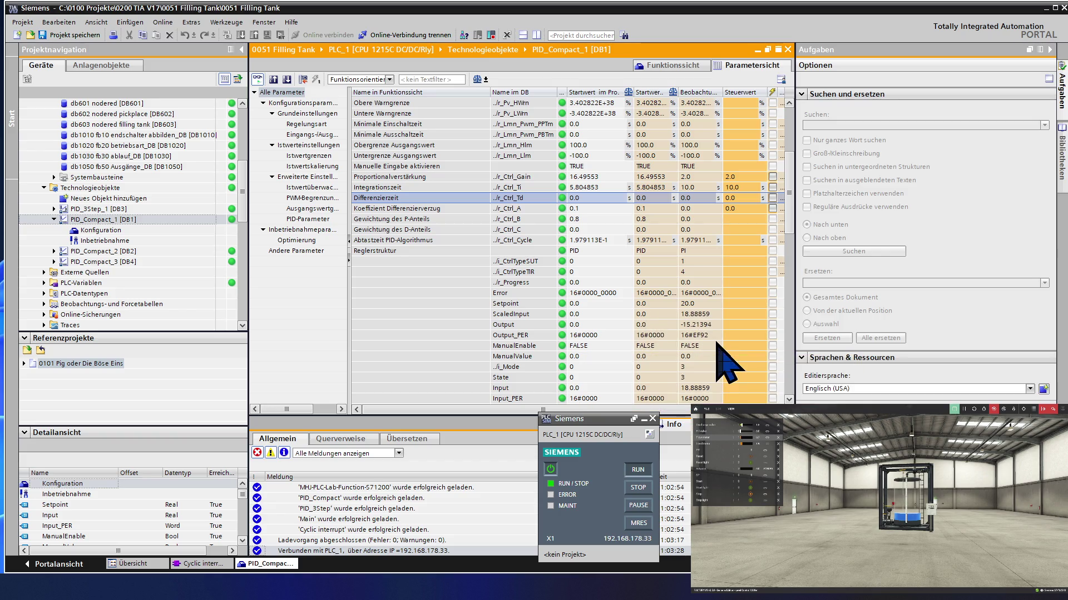
scroll(726, 362, down, 1)
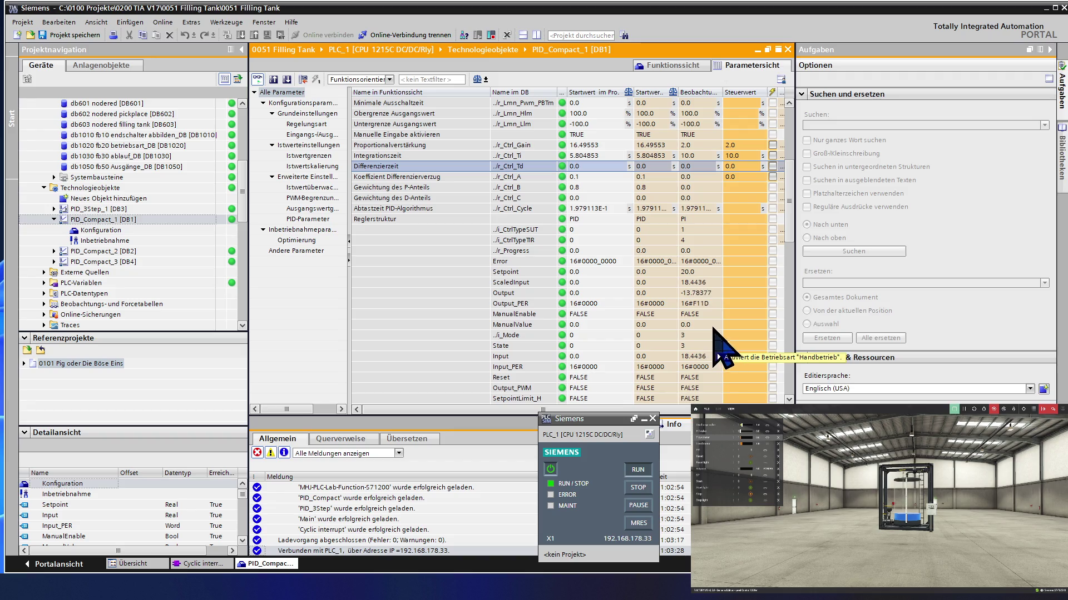
mouse_move(723, 335)
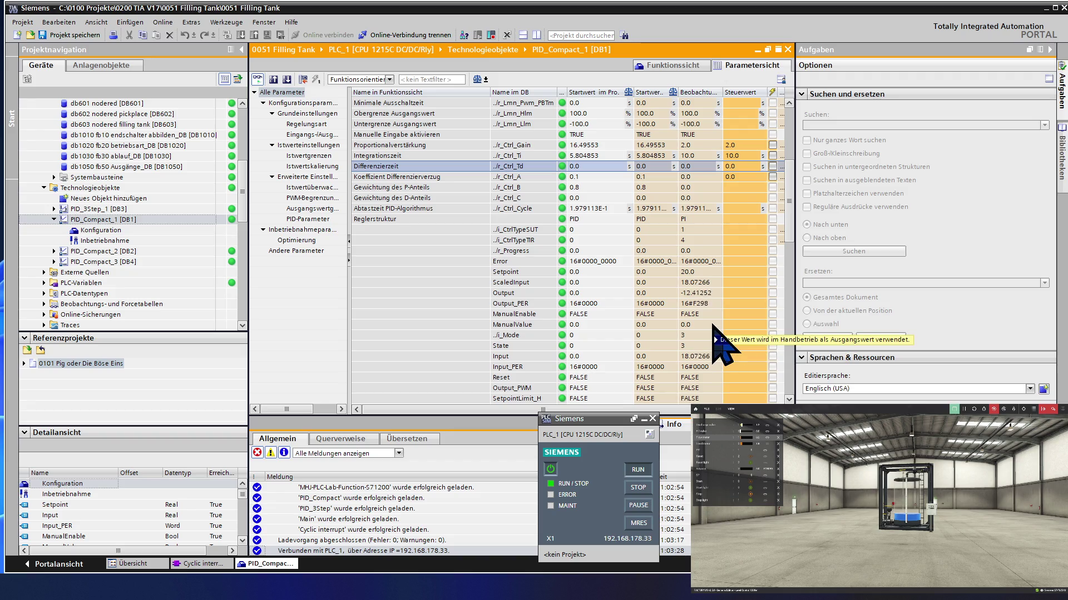
scroll(719, 343, up, 1)
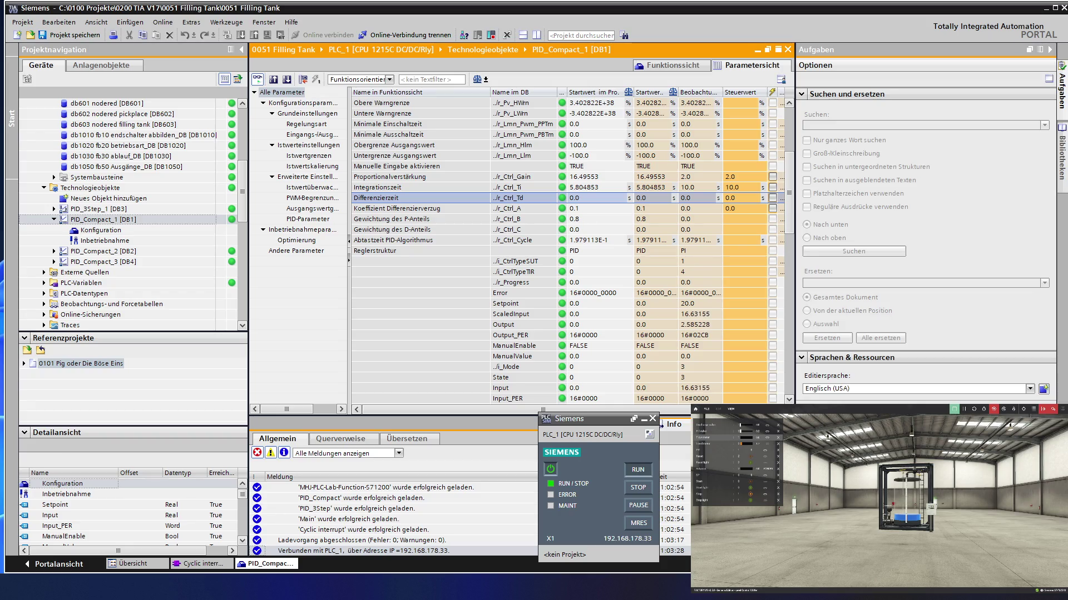
key(alt+Tab)
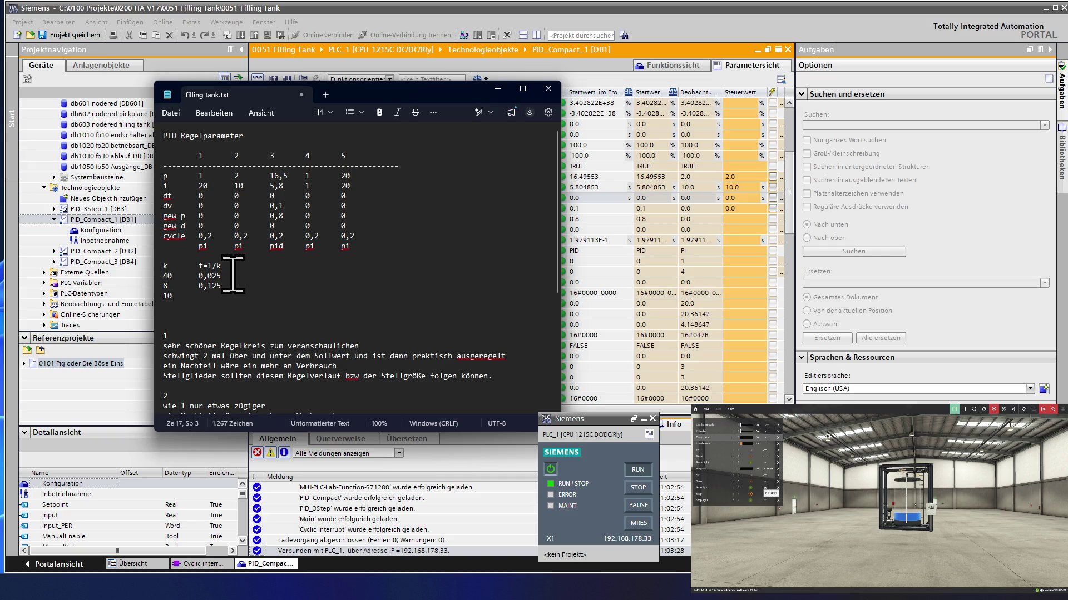
Step: Remove the t=1/k formula from the header and clear old values beside the k 40 and k 8 rows
click(238, 269)
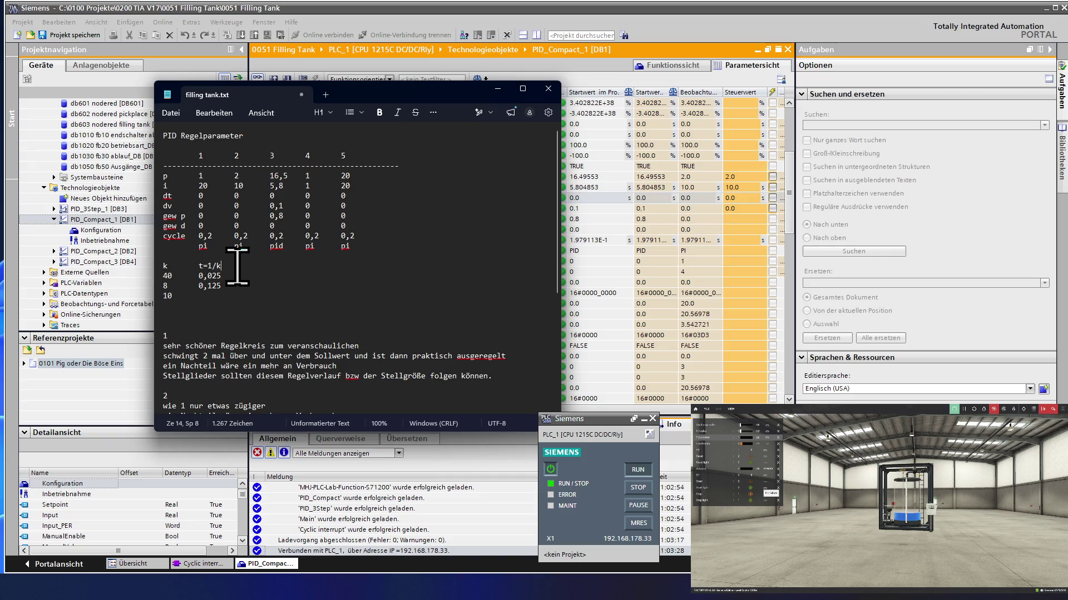
key(BackSpace)
key(BackSpace)
key(BackSpace)
key(BackSpace)
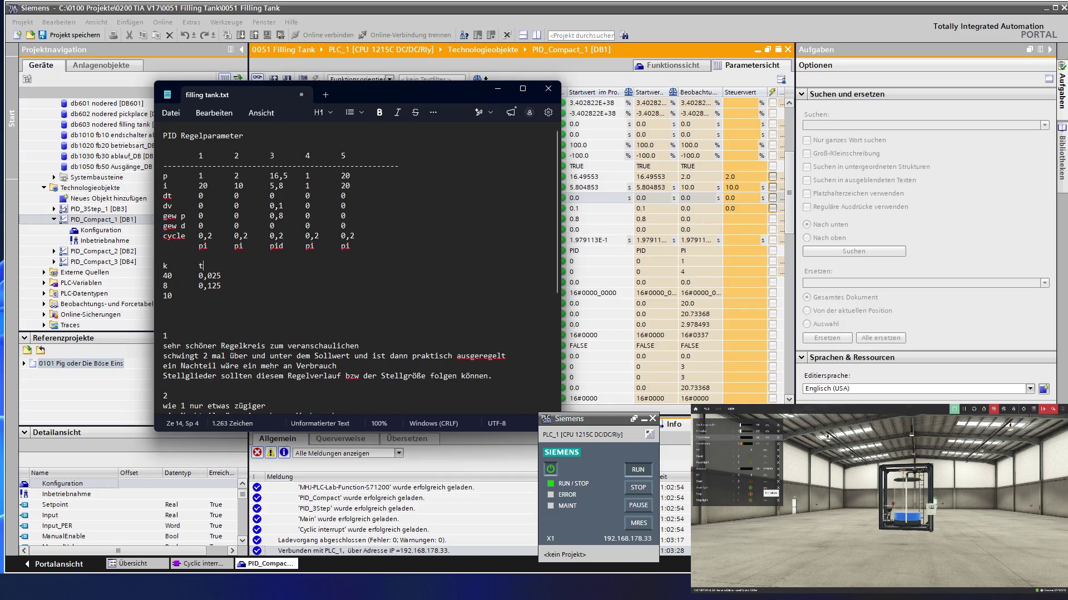
key(Down)
key(BackSpace)
key(BackSpace)
key(BackSpace)
key(BackSpace)
key(BackSpace)
text(40)
key(Delete)
key(Delete)
key(Delete)
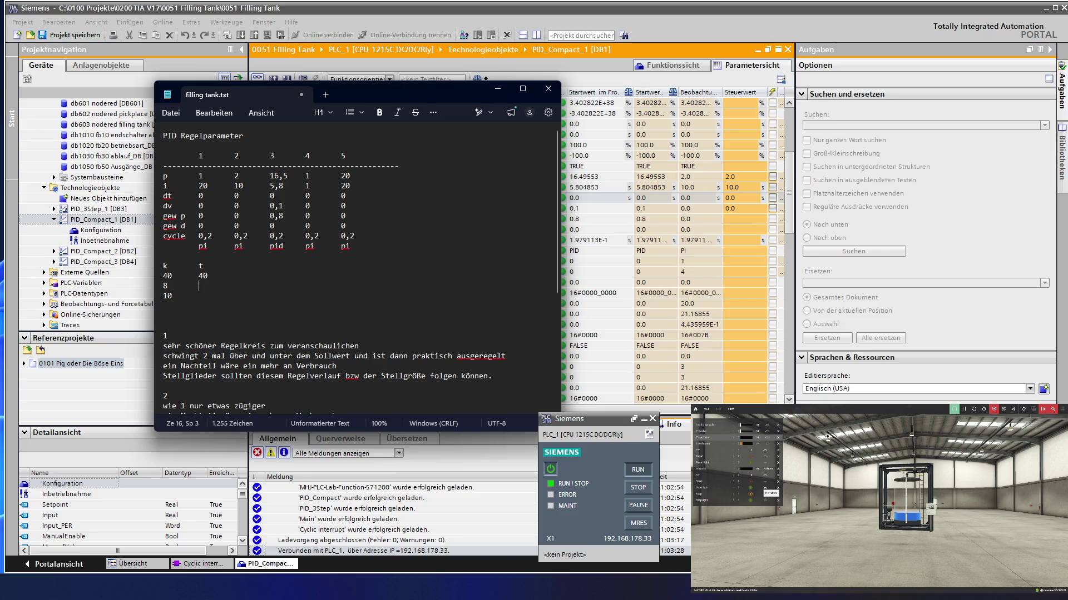
text(5)
text(1,25)
key(Return)
text(0)
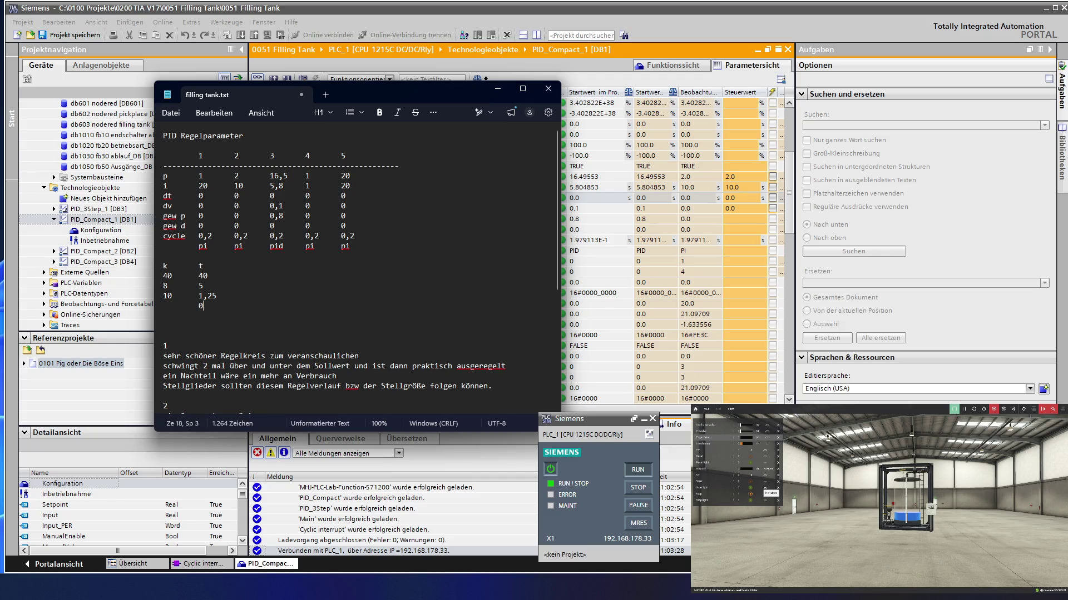
text(,1)
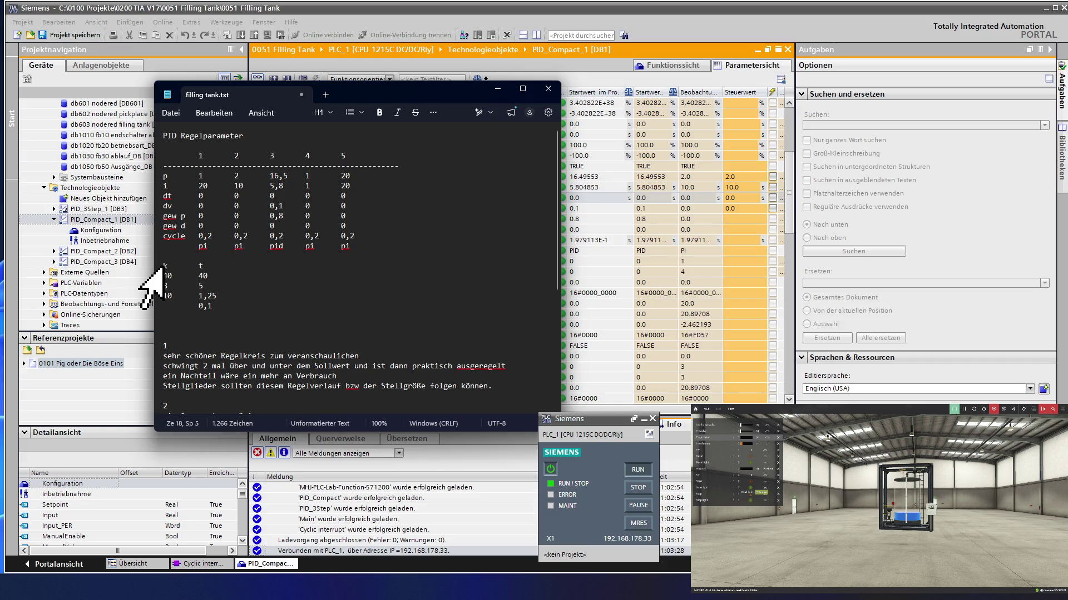
Step: Indent the title, the k/t header and the 40, 8 and 10 value rows with tabs
click(163, 265)
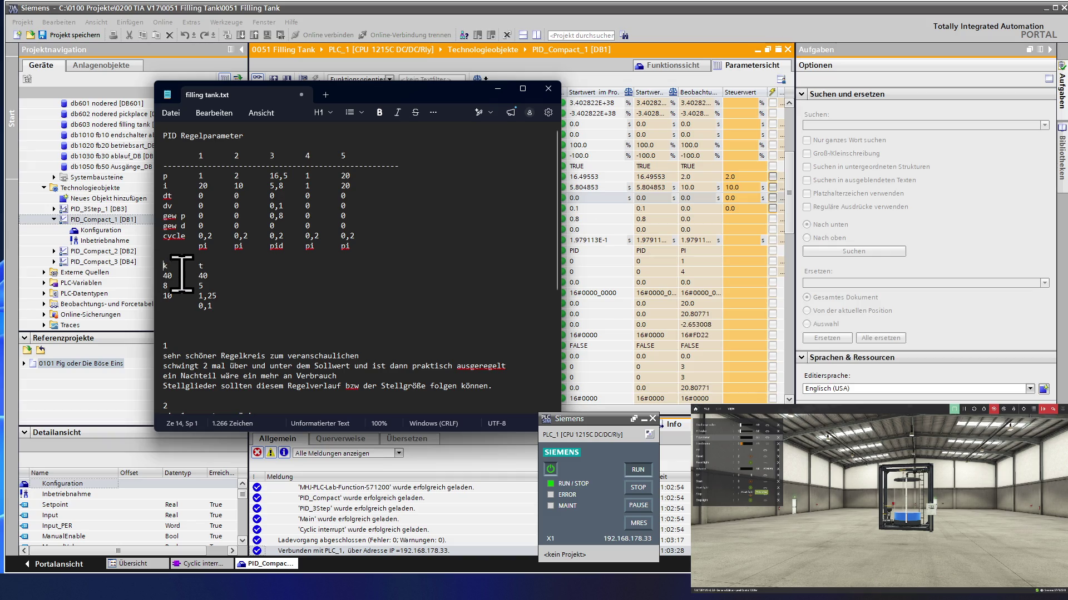
key(Tab)
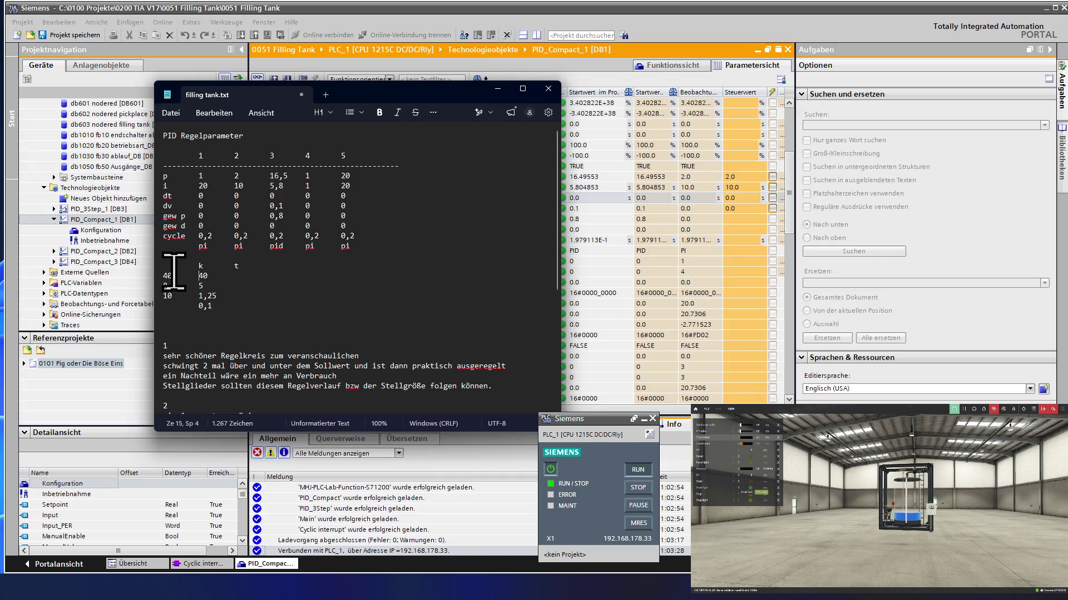
key(ctrl+Home)
key(Tab)
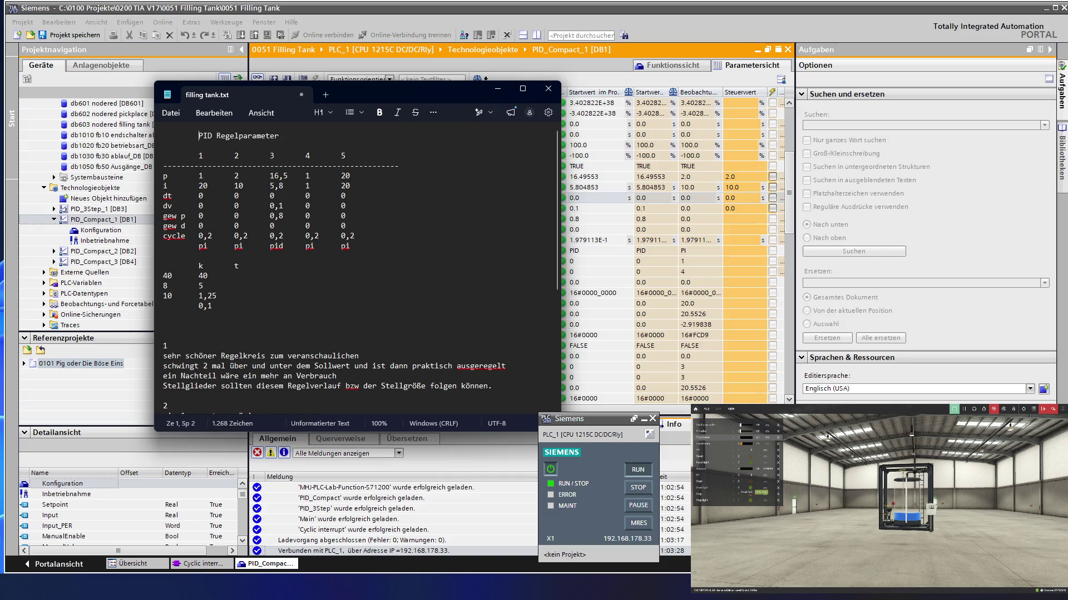
key(Down)
click(180, 275)
key(Home)
key(Tab)
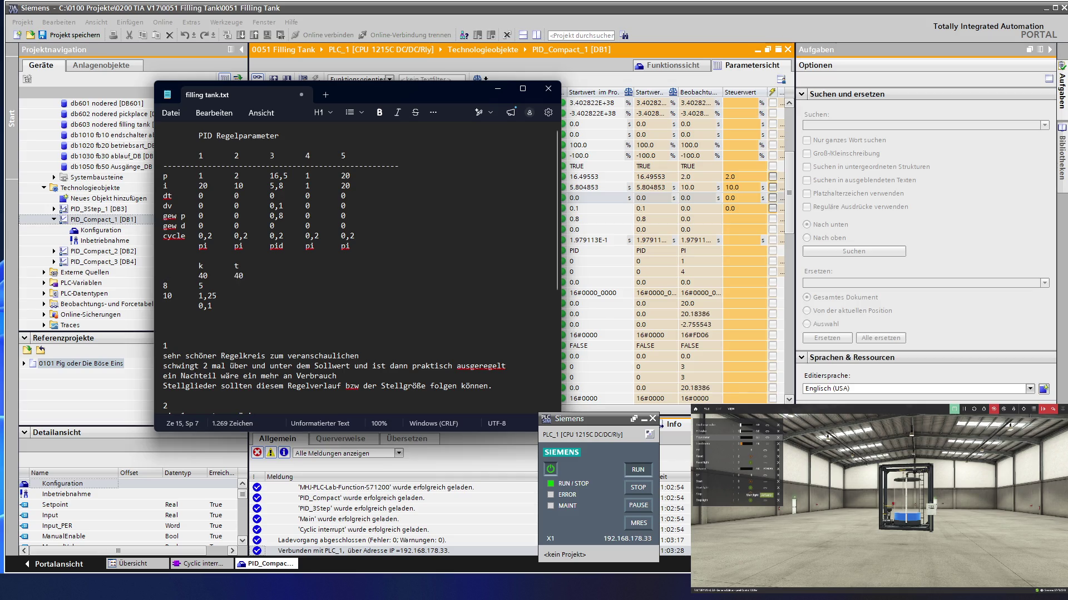
key(Tab)
key(Home)
key(Tab)
key(Up)
key(Up)
text(p)
text(i)
text(d)
text(t)
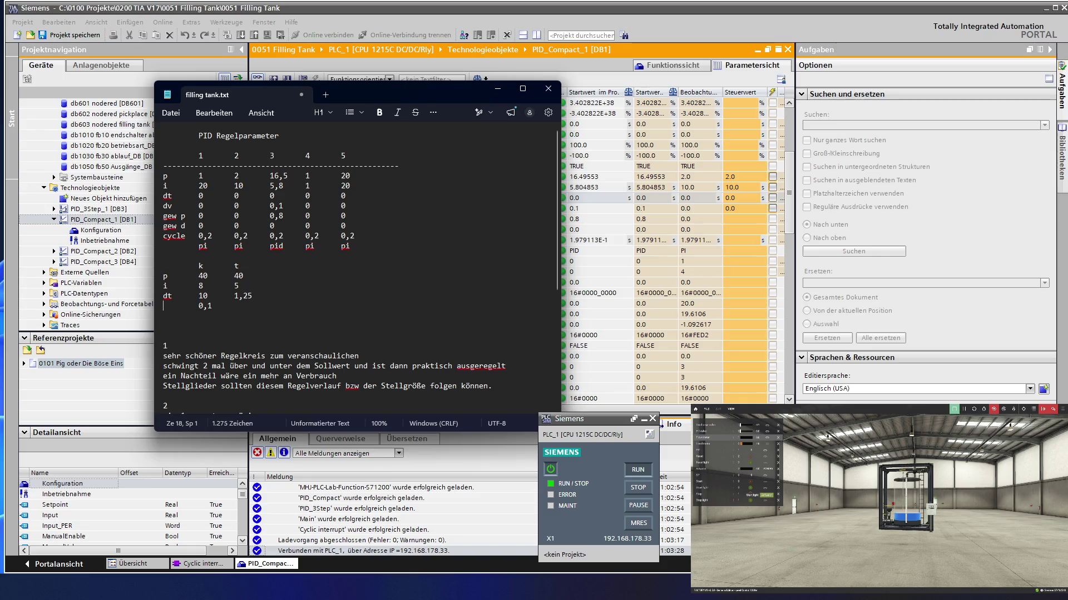
text(d)
text(tv)
Step: Align 0,1 under the t column and label the rows p, i, dt and dtv
key(Tab)
key(Up)
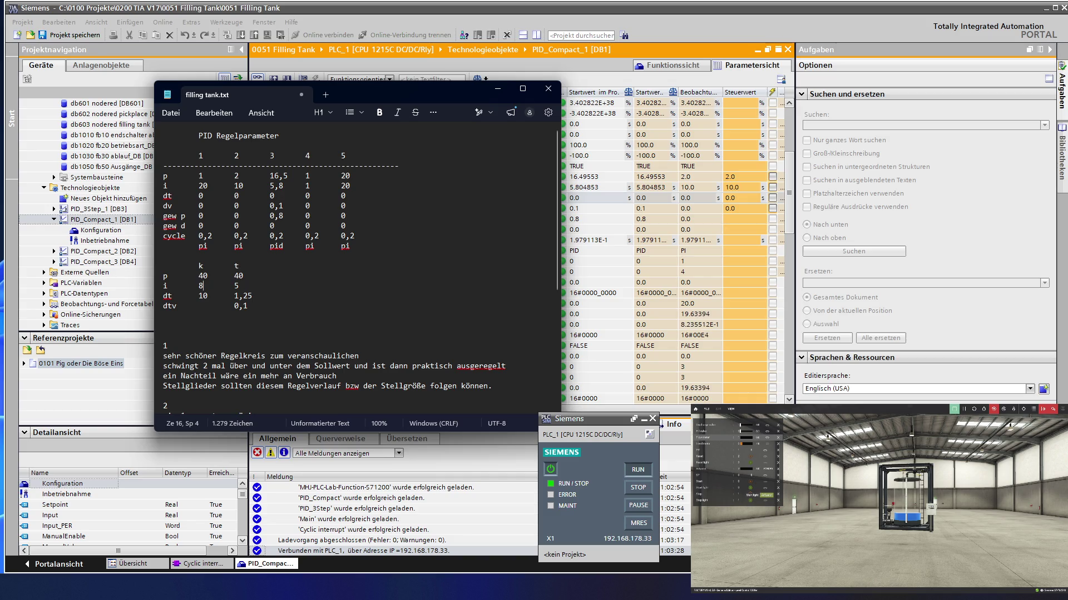
key(Up)
key(Up)
key(Down)
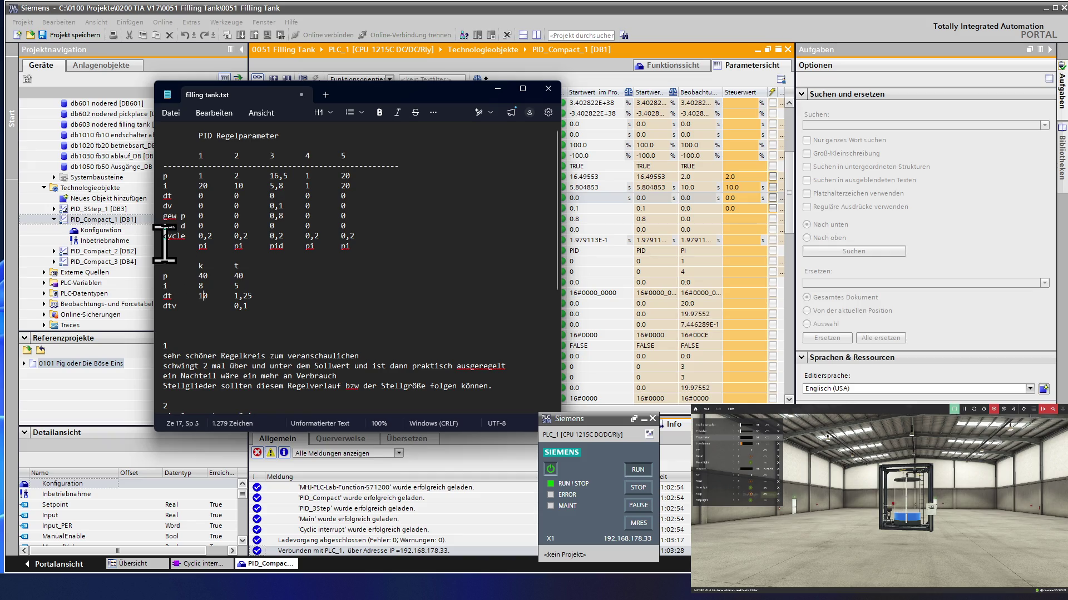
Step: Save the filling tank notes via Datei > Speichern and move the Notepad window to the left edge
click(170, 114)
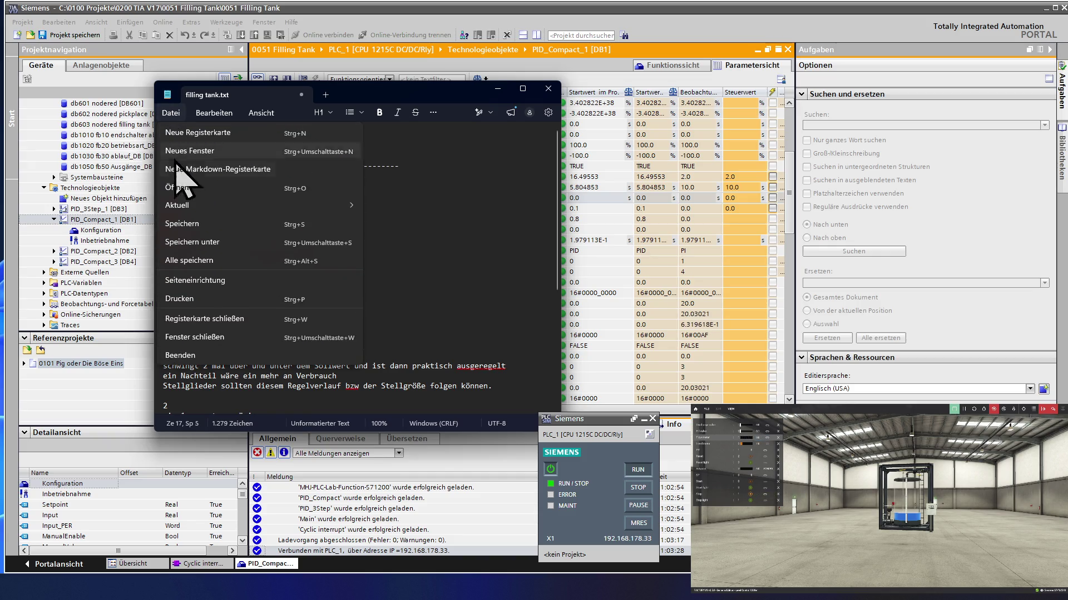
click(182, 224)
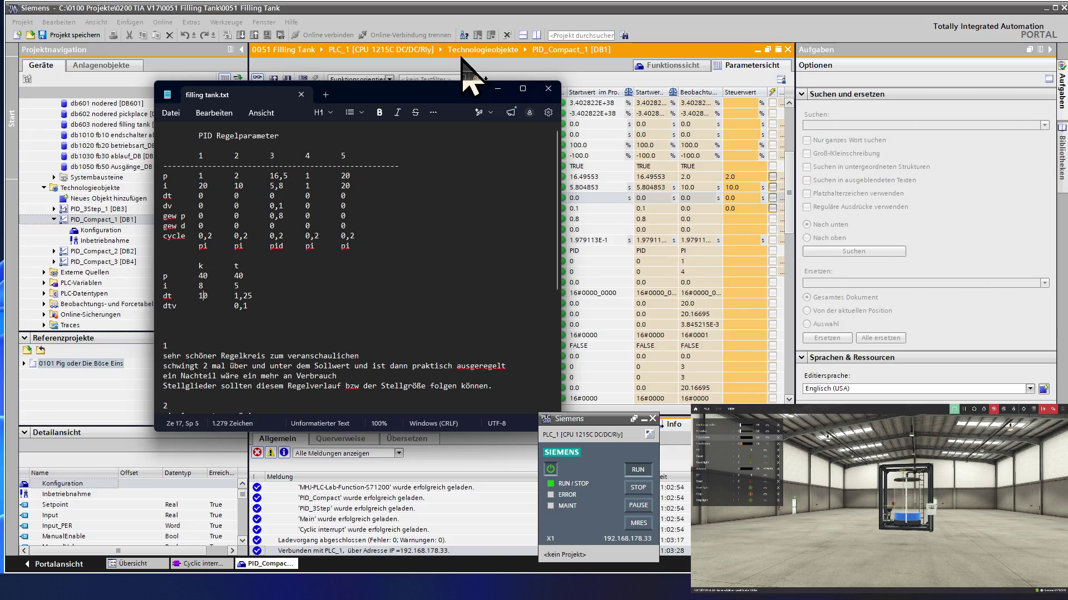
drag(383, 90, 0, 110)
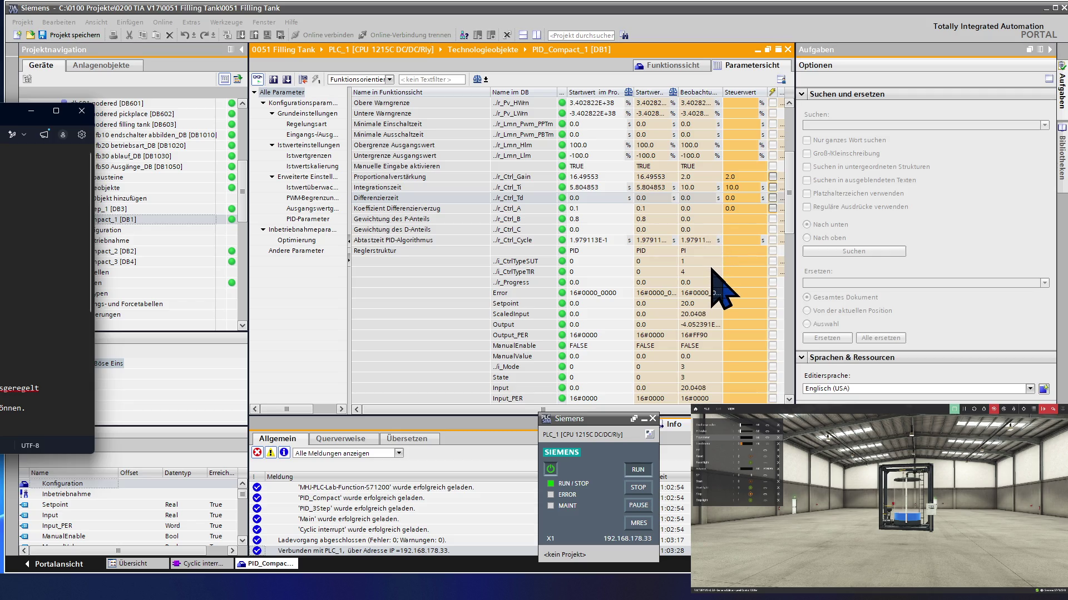
Step: Choose PID as the Reglerstruktur control value for PID_Compact_1
click(707, 252)
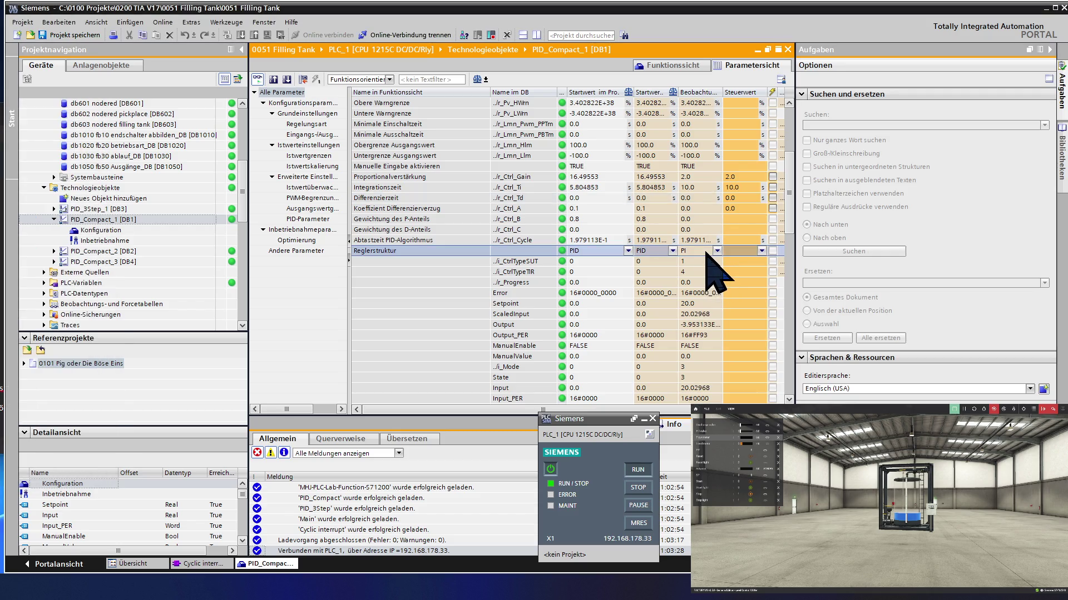
click(760, 250)
click(751, 265)
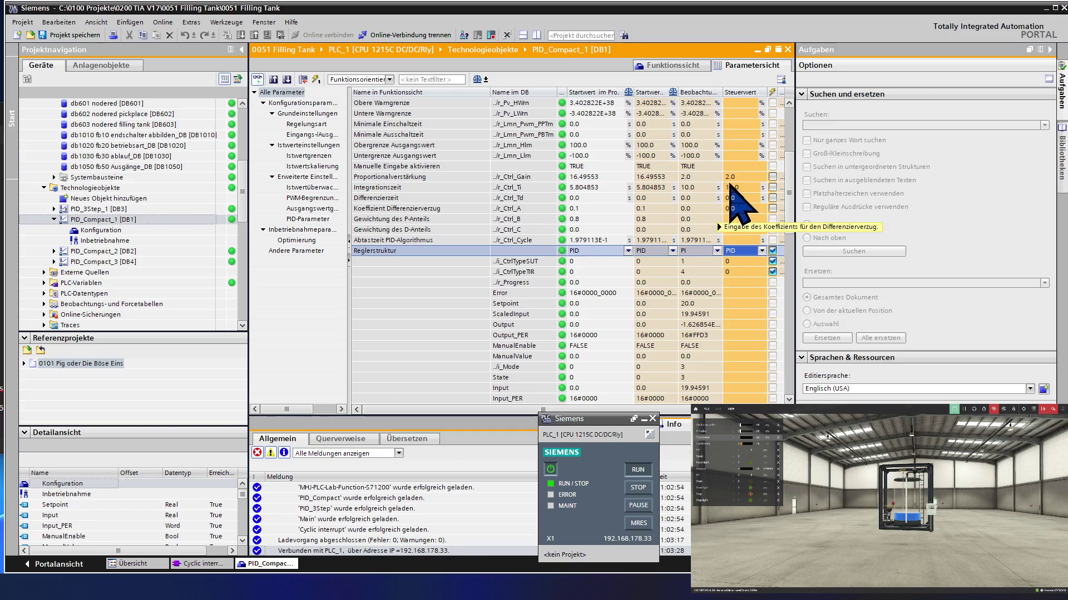
Step: Enter control values 40.0 gain, 5.0 integration time, 1.25 derivative time and 0.1 delay coefficient
click(744, 176)
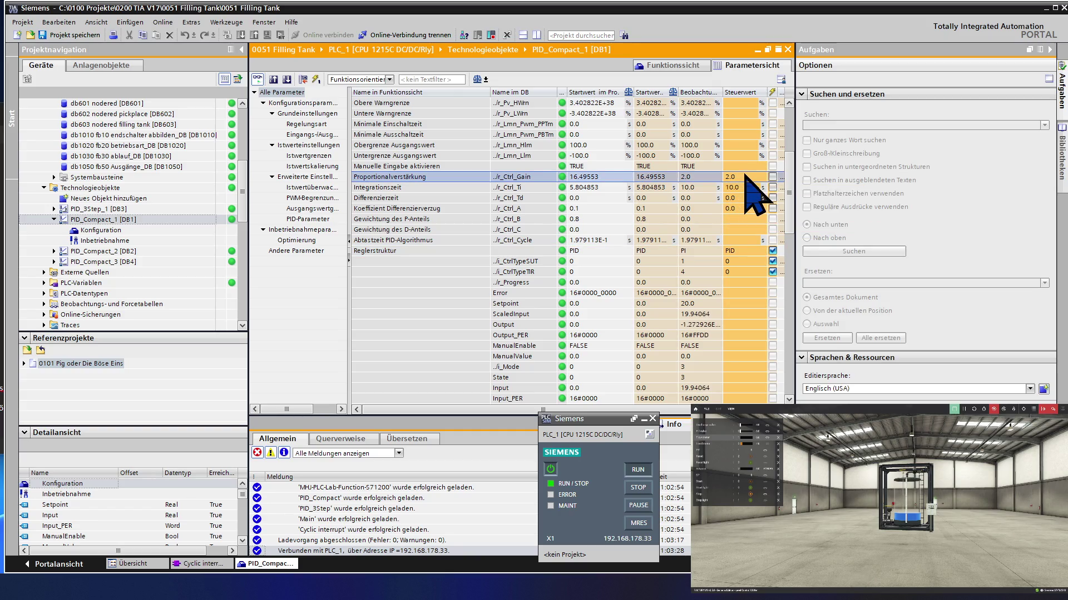
click(745, 176)
text(4)
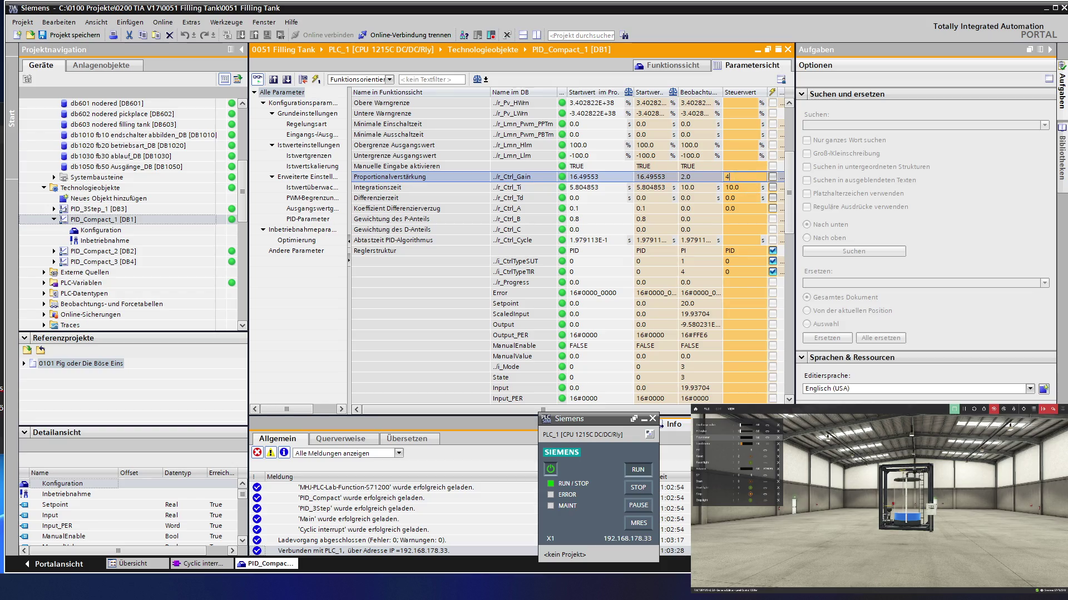
text(0.0)
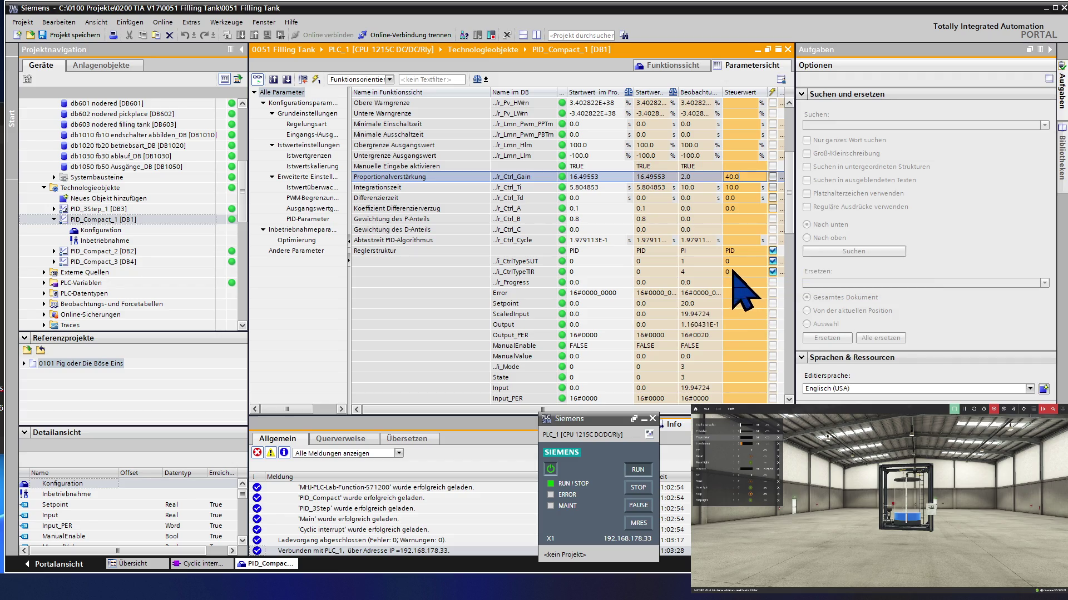
key(Return)
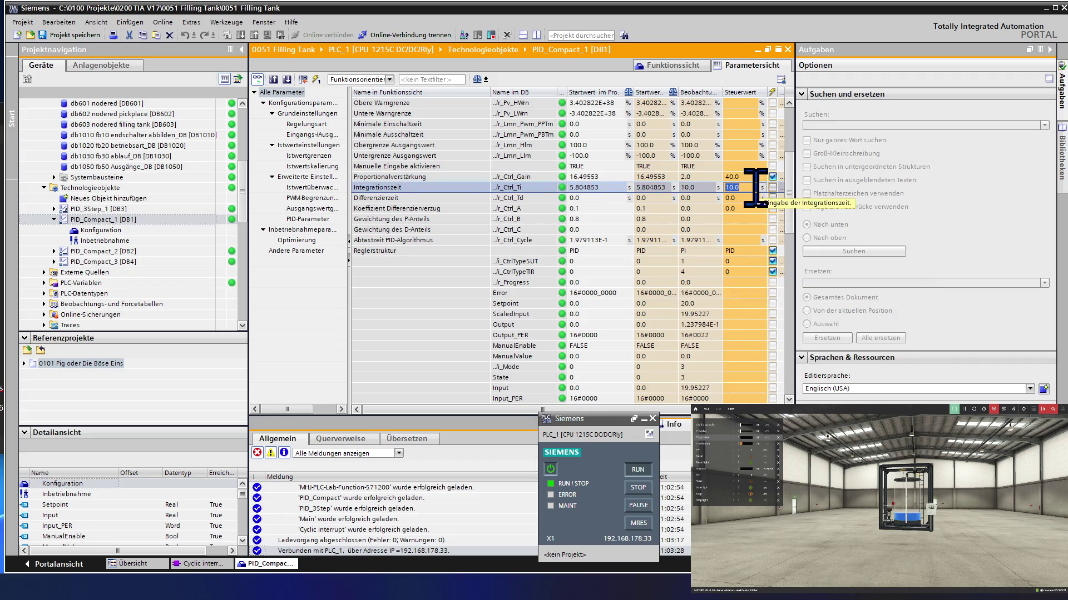
text(5)
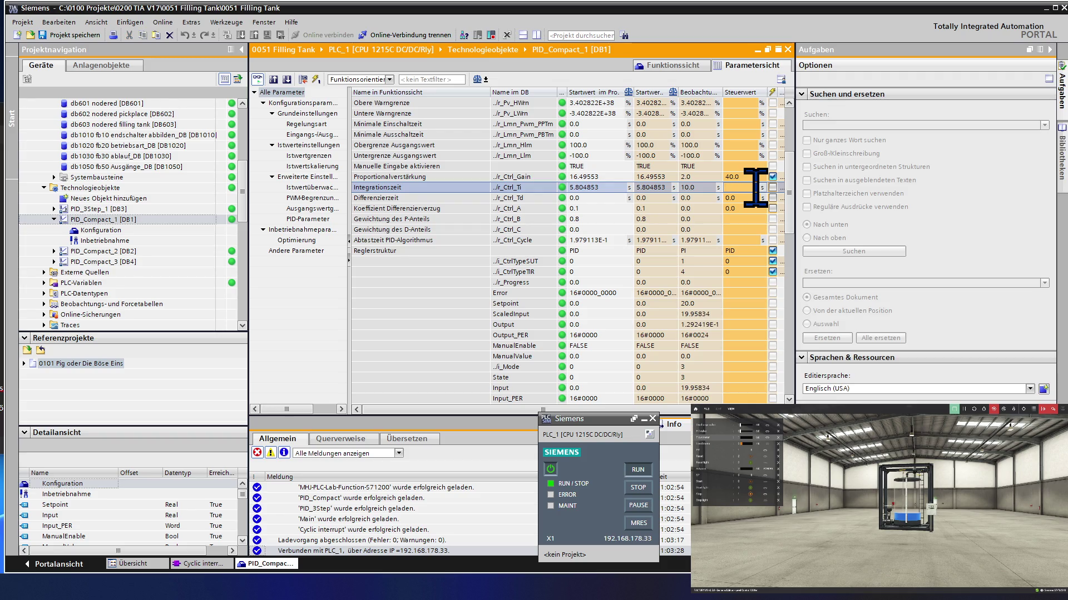
text(.0)
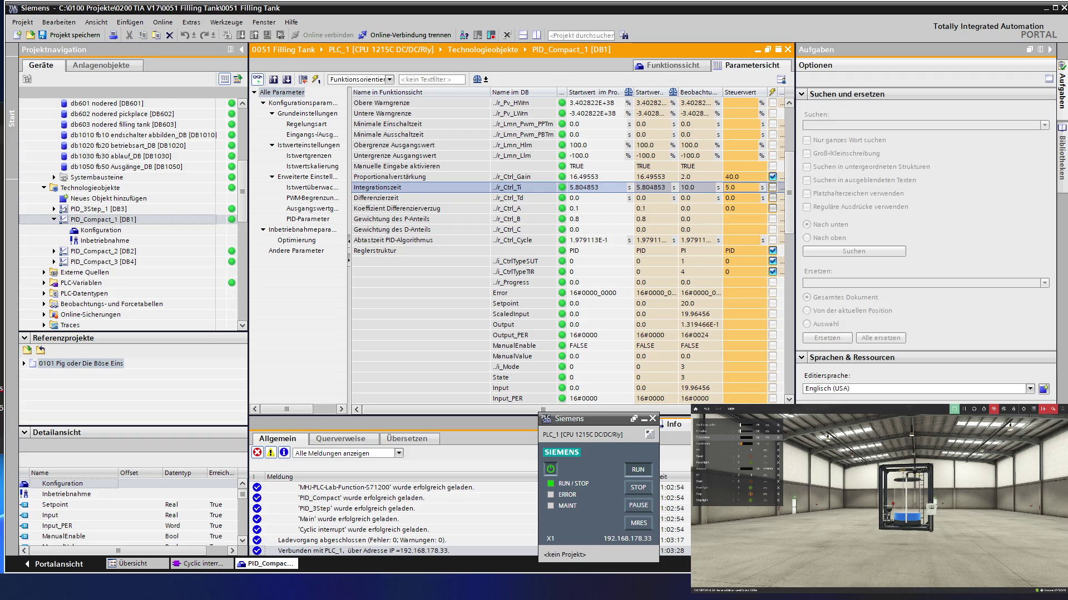
key(Return)
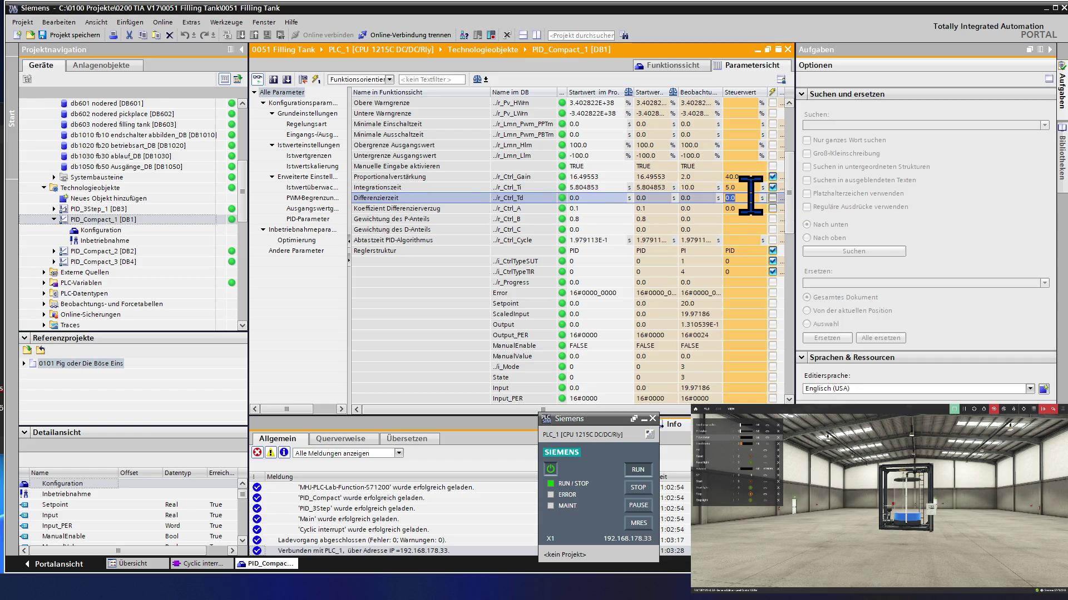
text(1)
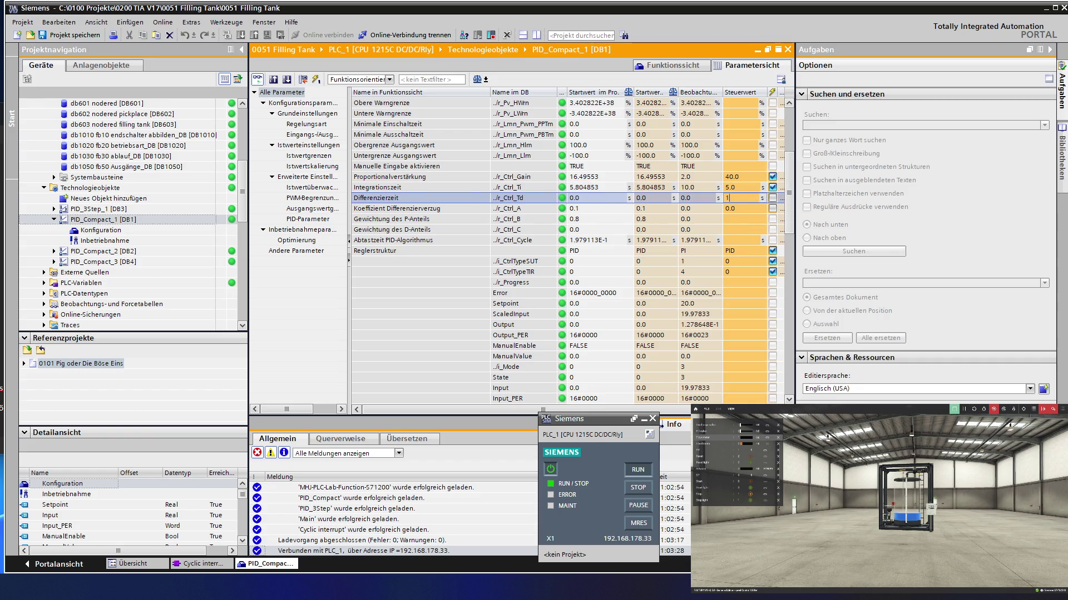
text(.25)
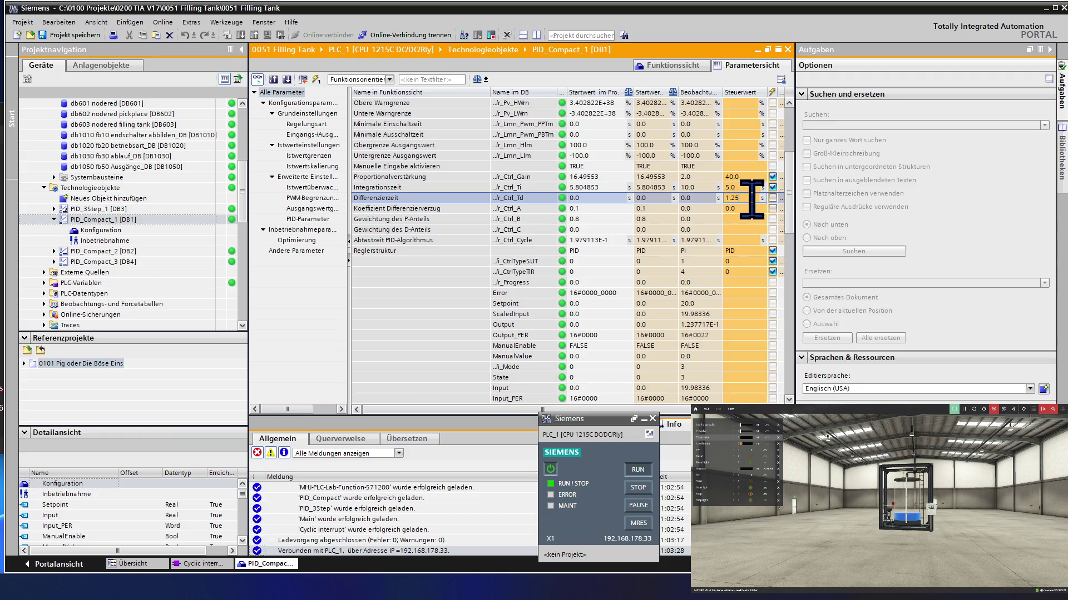
key(Return)
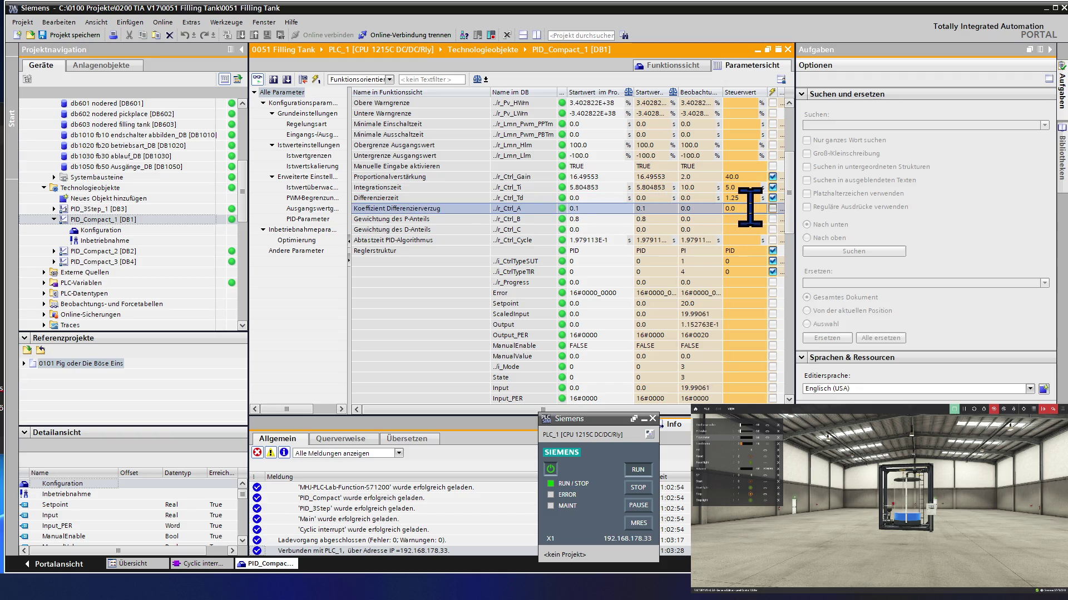
key(BackSpace)
text(1)
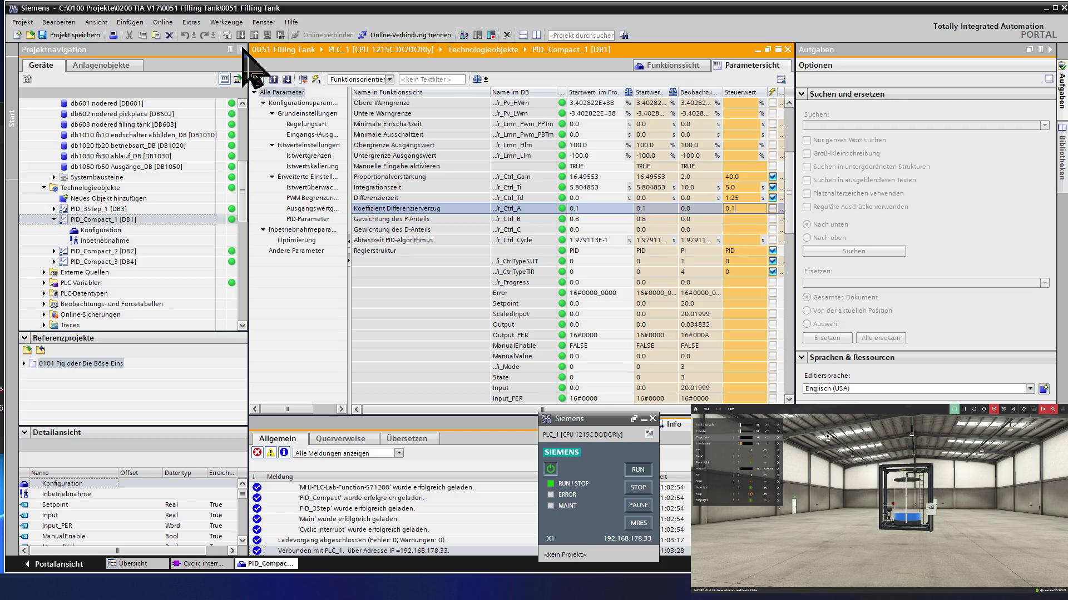
Step: Apply the new PID values to the running controller, then switch to the Node-RED dashboard
click(316, 79)
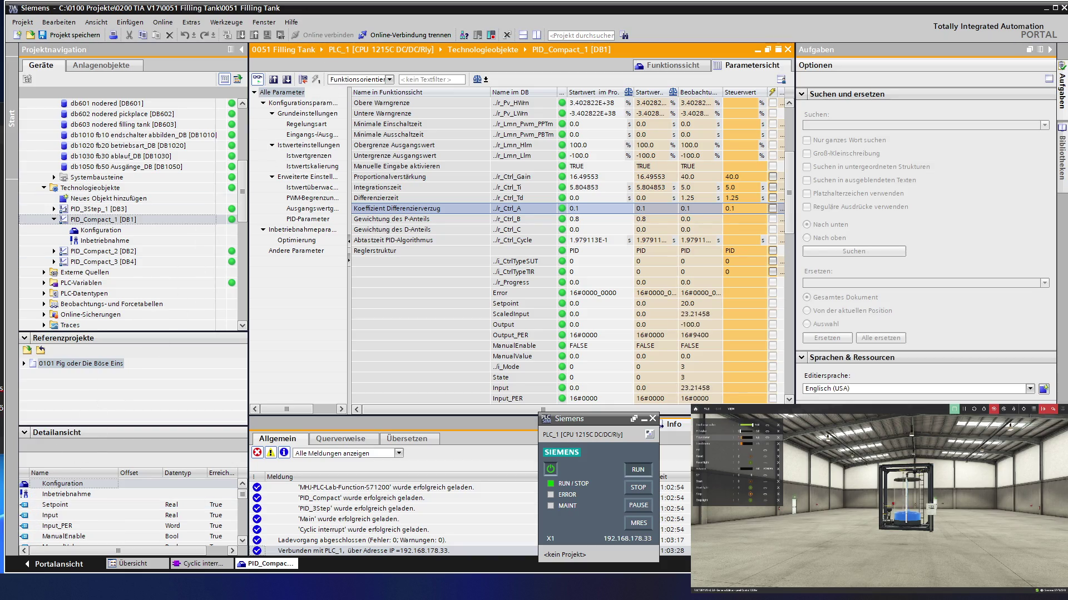
key(alt+Tab)
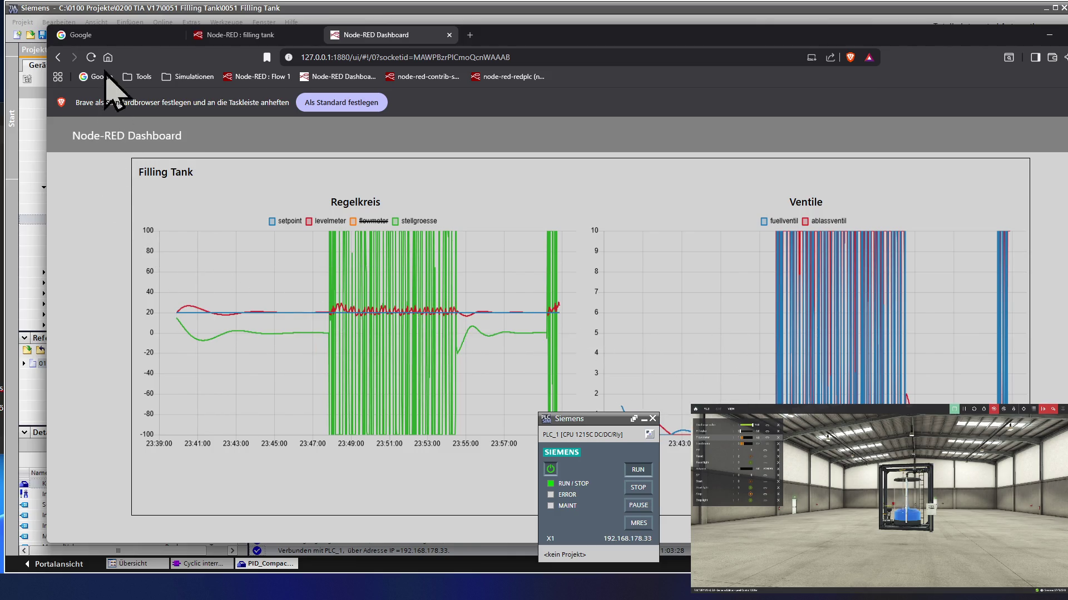
Step: Return from the Regelkreis chart to the TIA Portal PID parameter table
click(210, 10)
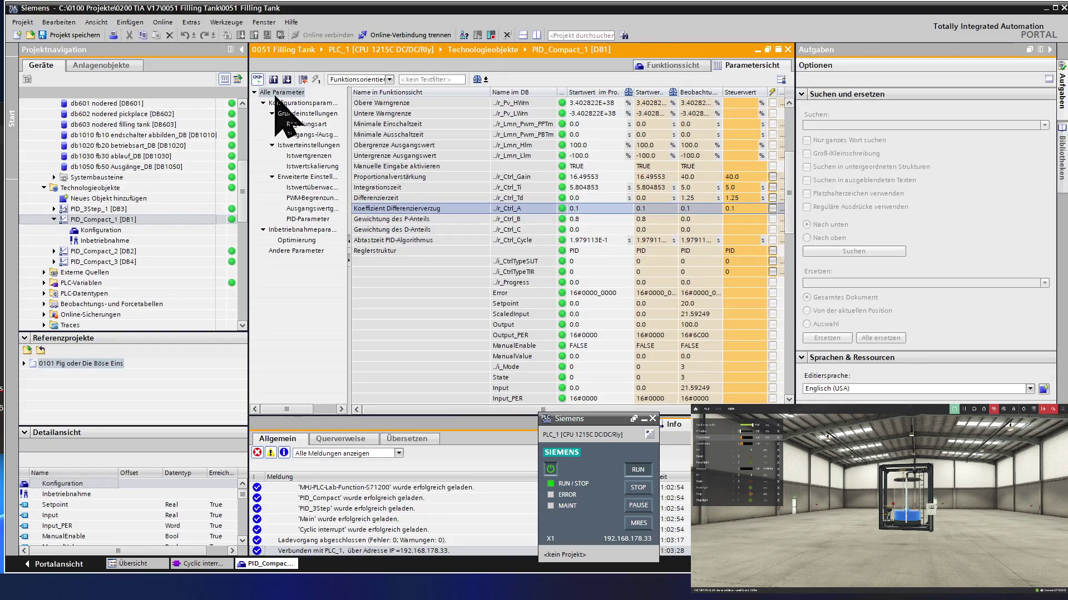